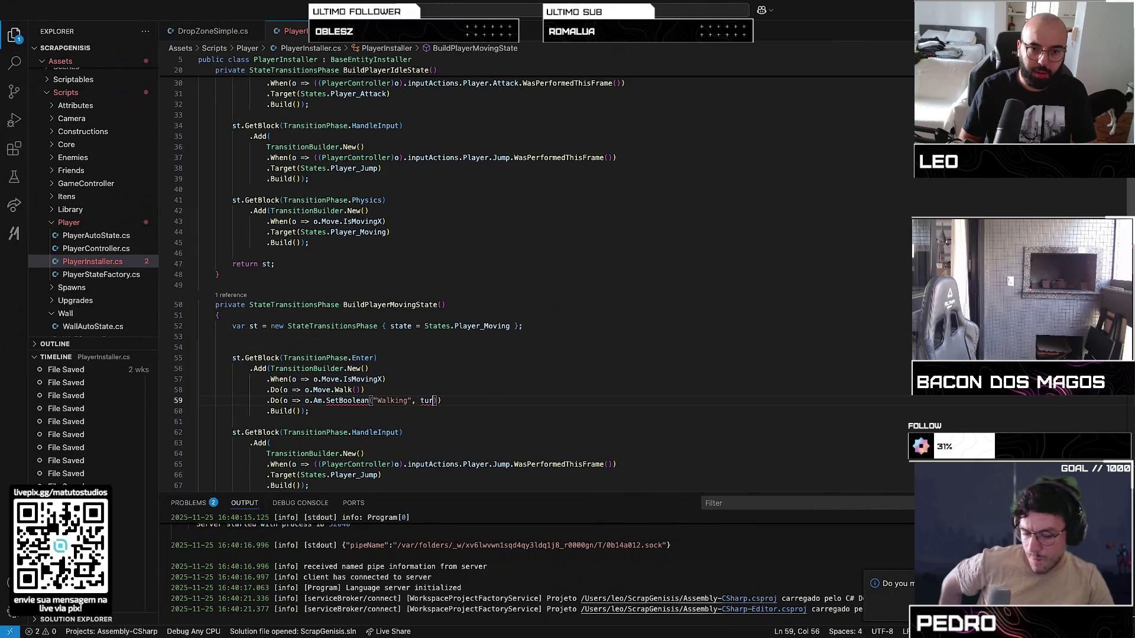
Complete the Walking SetBoolean call on line 59 with true
key(Tab)
click(388, 400)
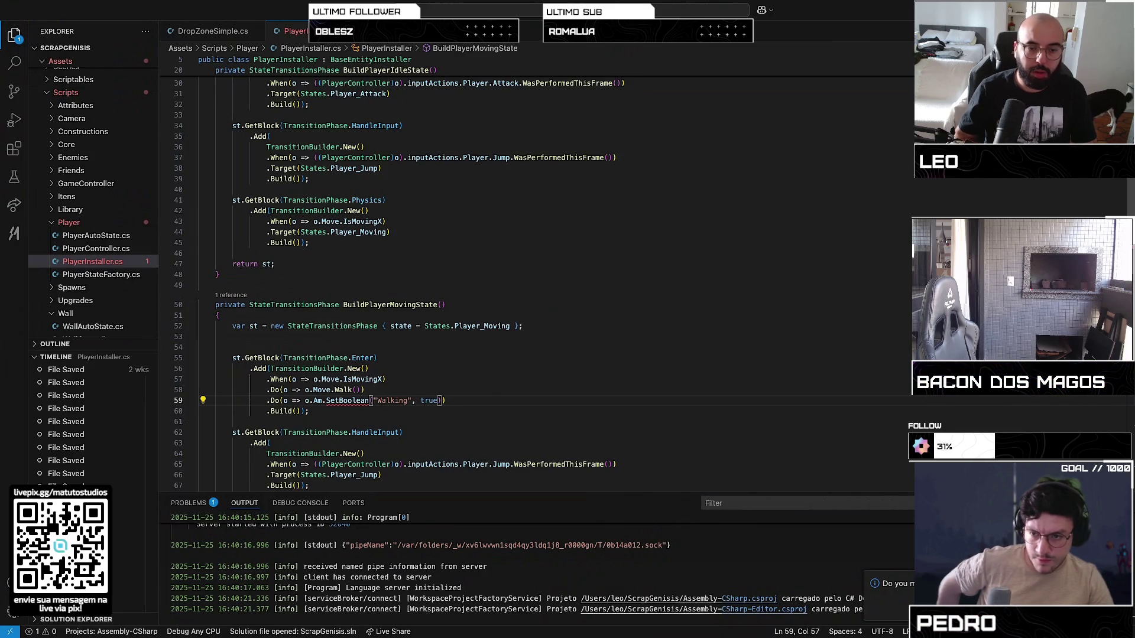
double_click(350, 401)
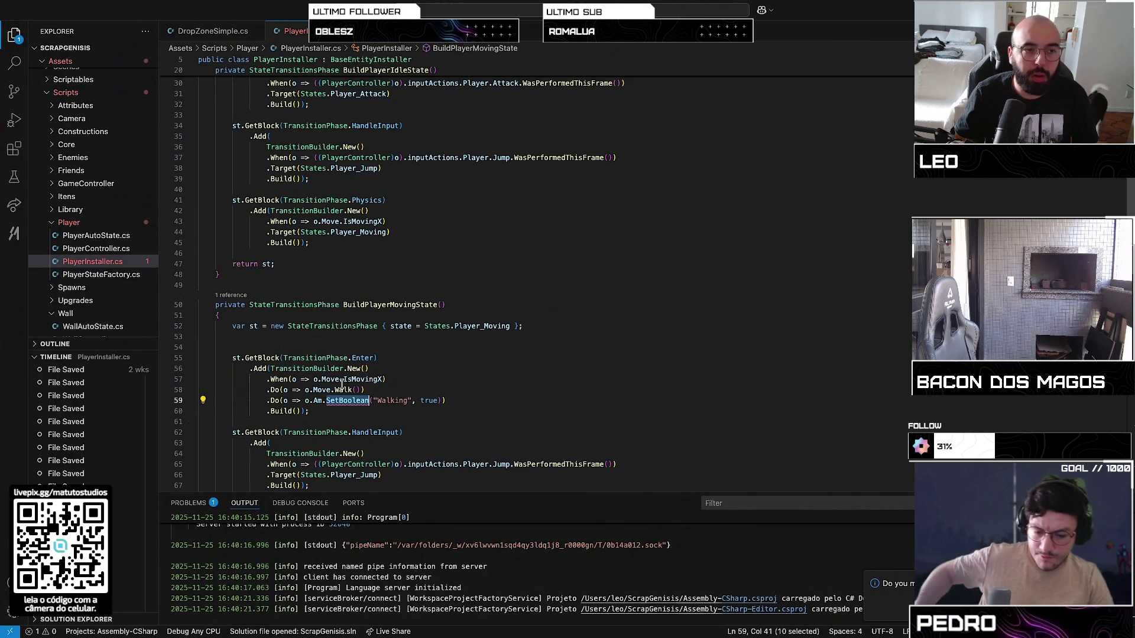
Show the installed extensions list and bring up the Manage gear menu
click(13, 149)
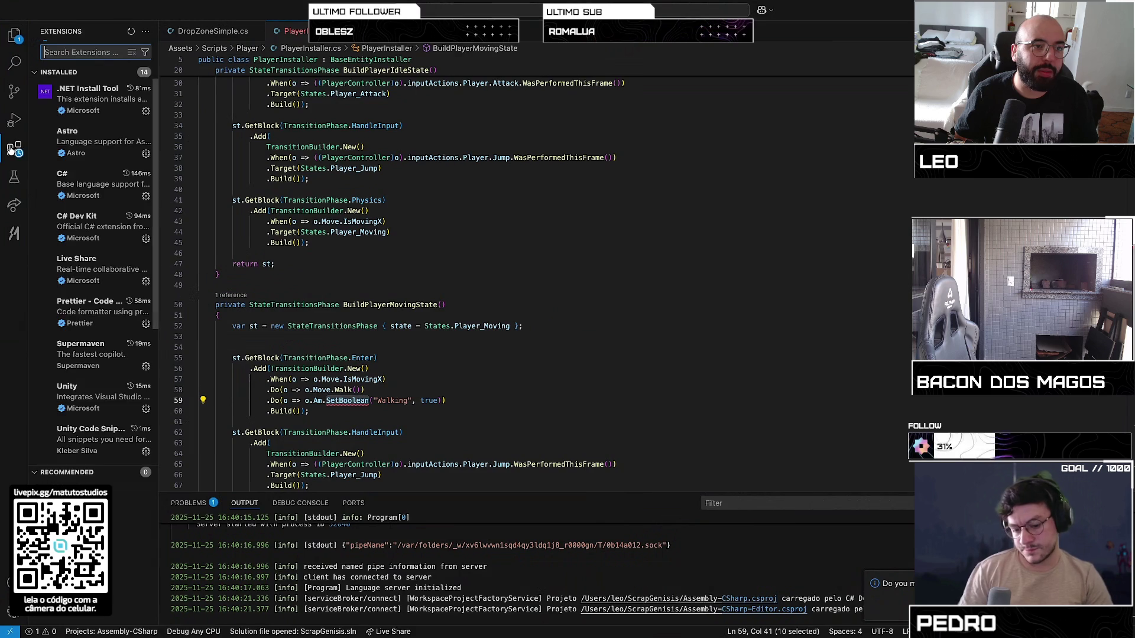
click(423, 401)
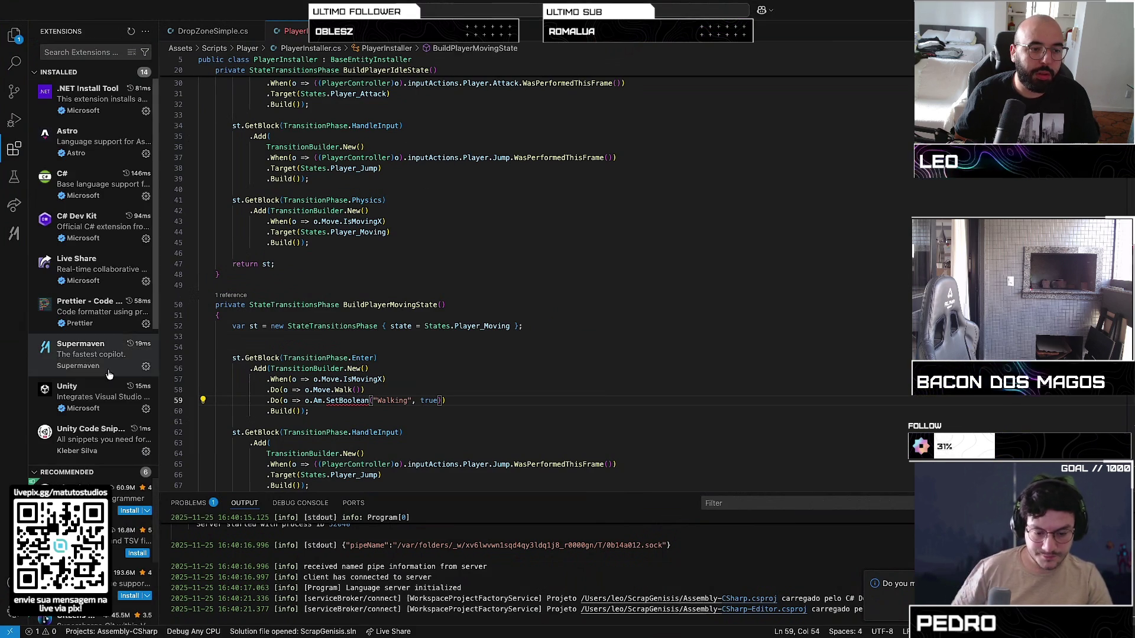
scroll(90, 229, down, 5)
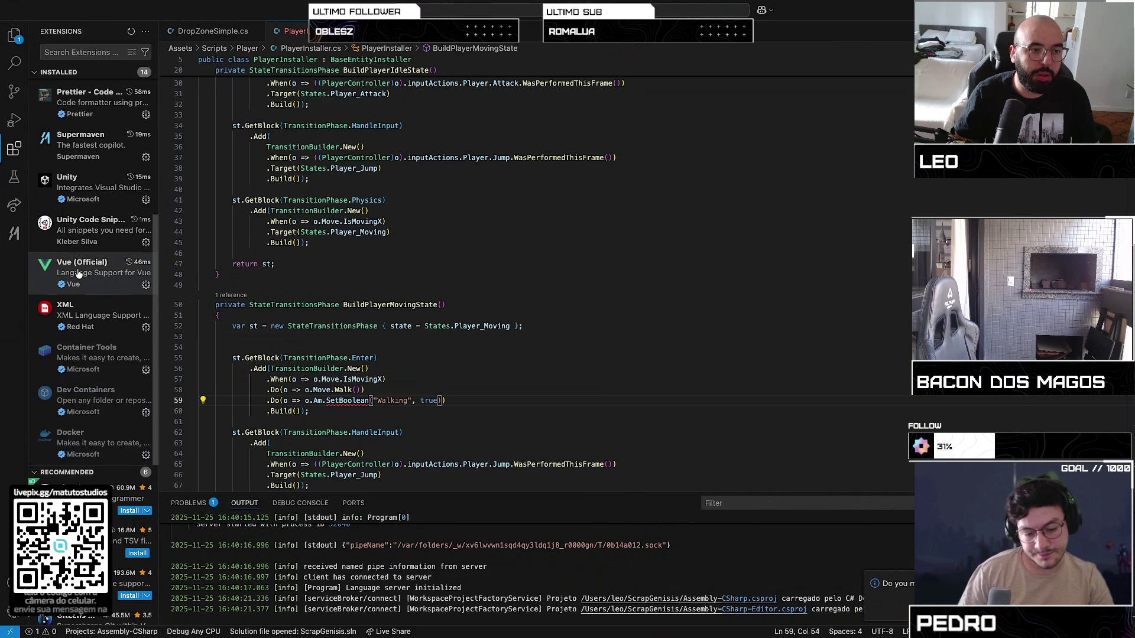
scroll(76, 278, up, 5)
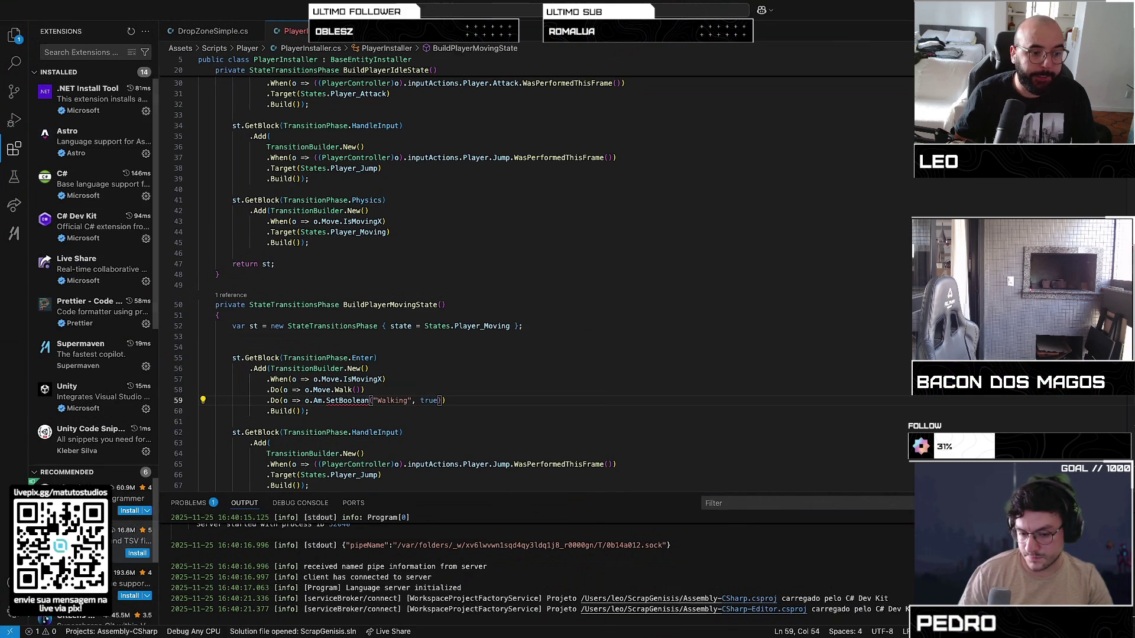
click(14, 610)
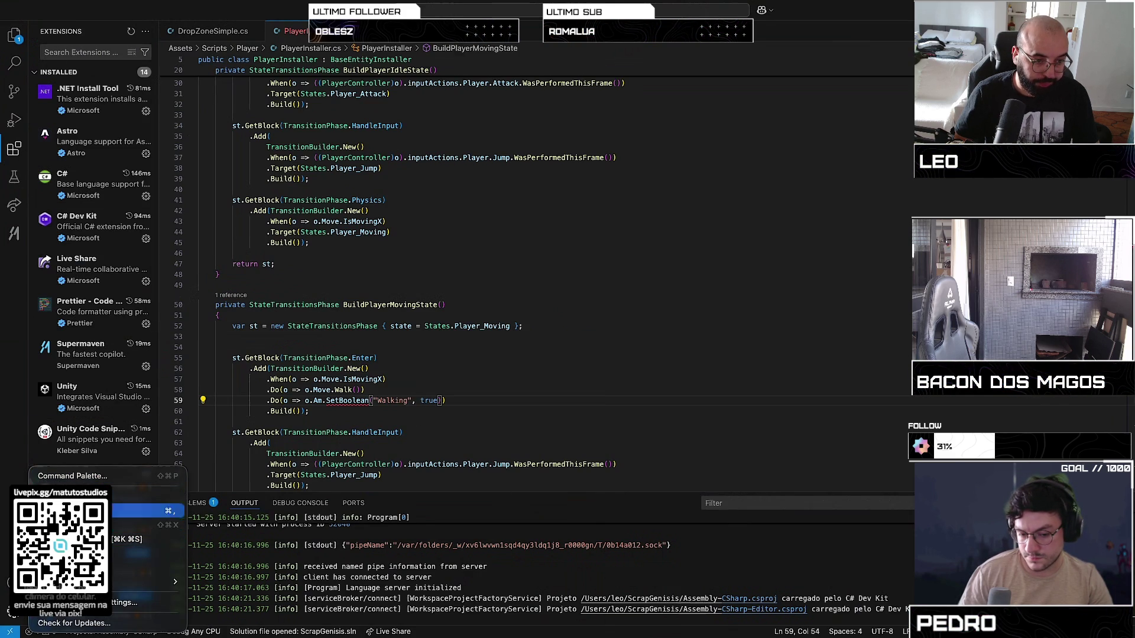
Search settings for 'snippet' and change Editor: Snippet Suggestions from none to inline
click(136, 511)
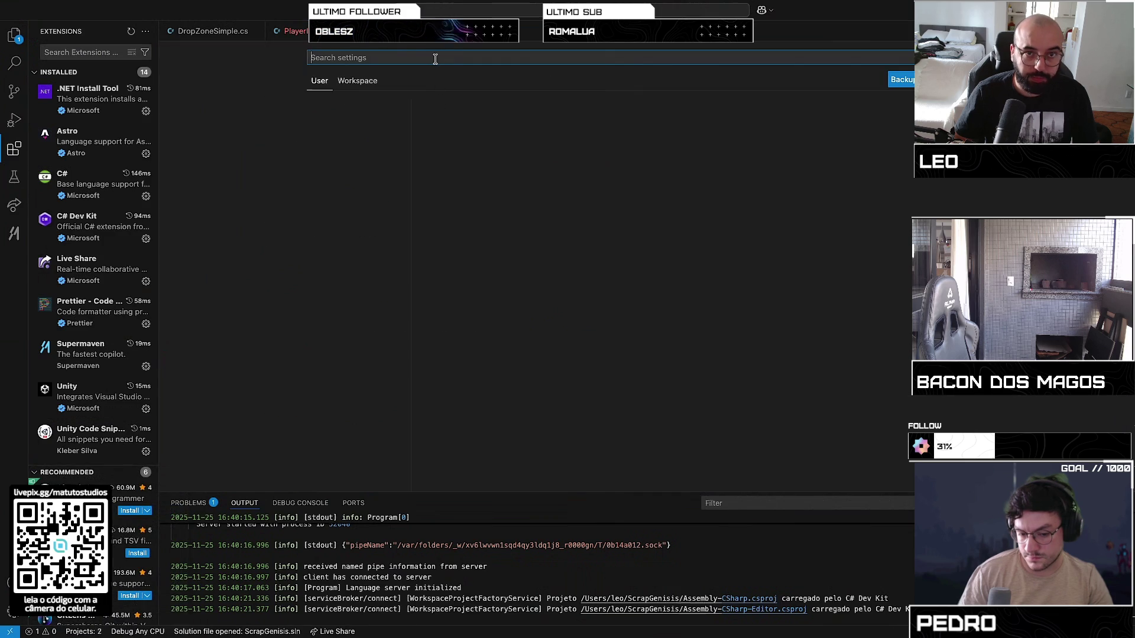
text(snippet)
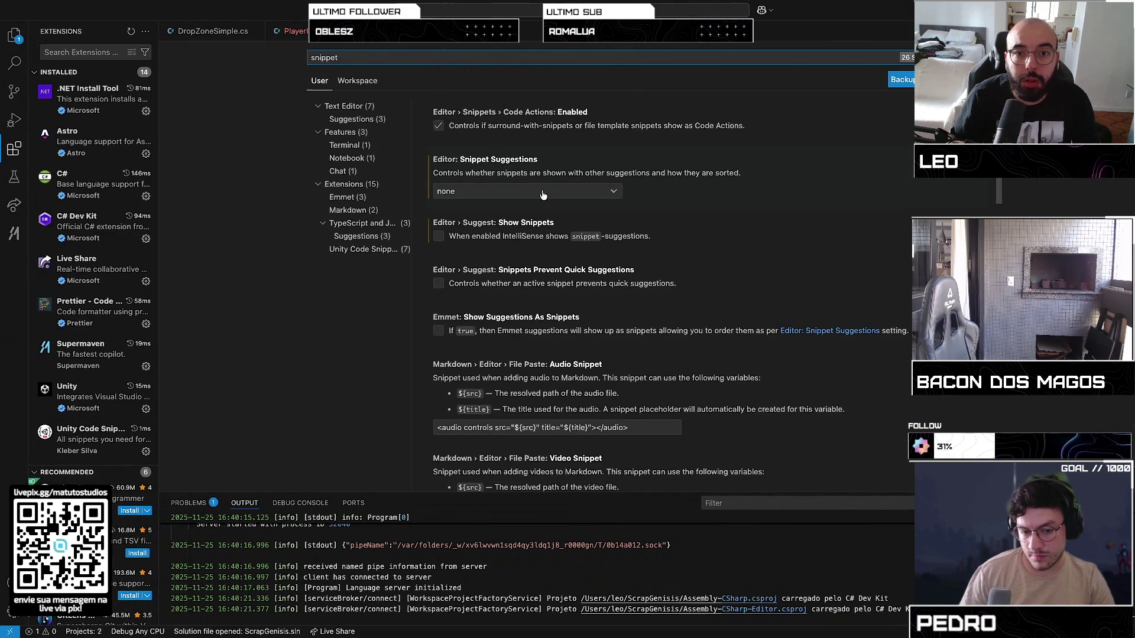
click(540, 195)
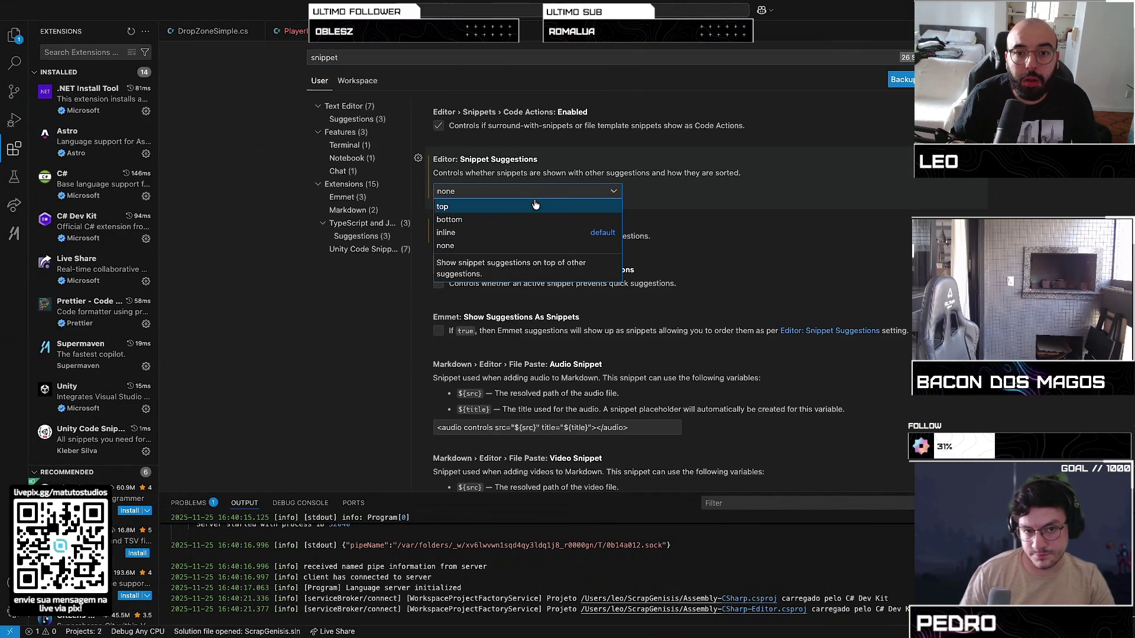
click(532, 233)
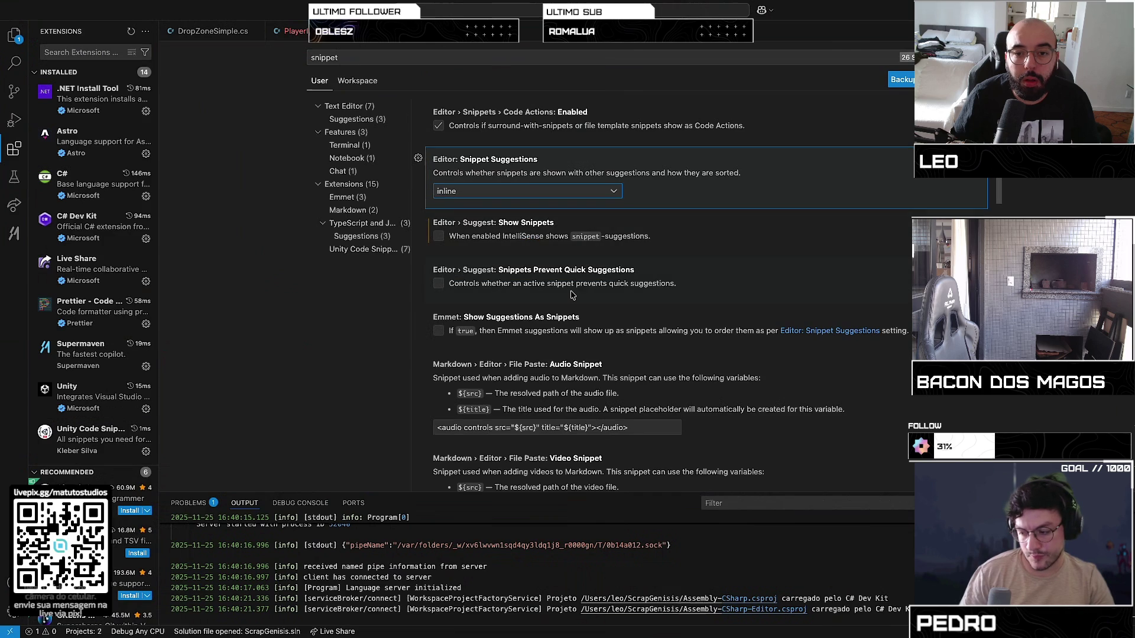
scroll(572, 295, down, 4)
scroll(572, 295, up, 4)
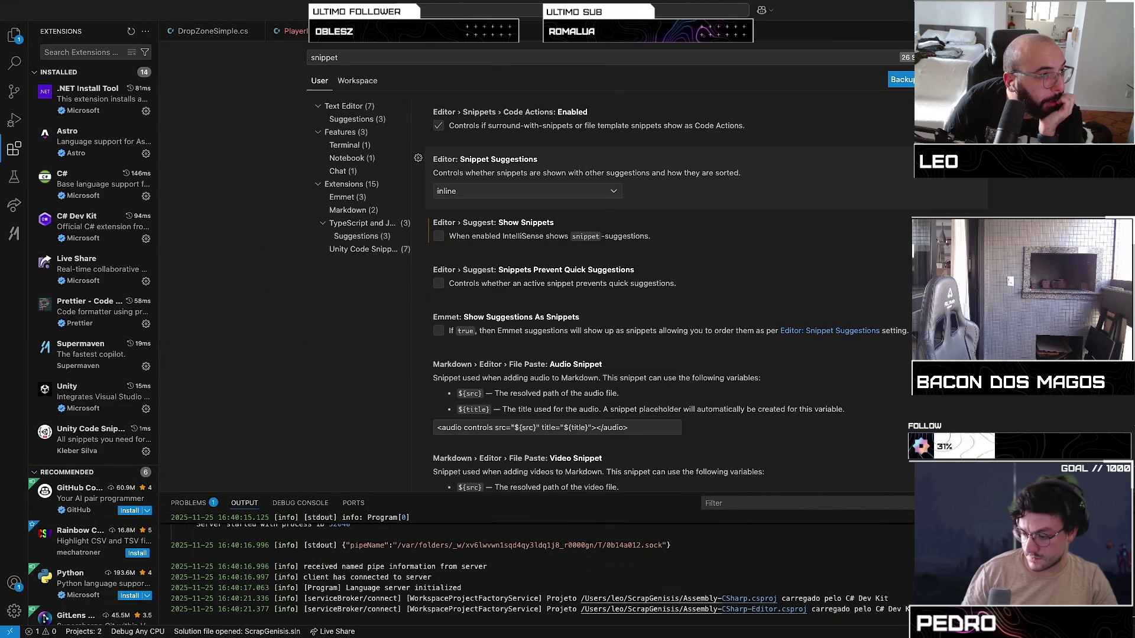
key(super+f)
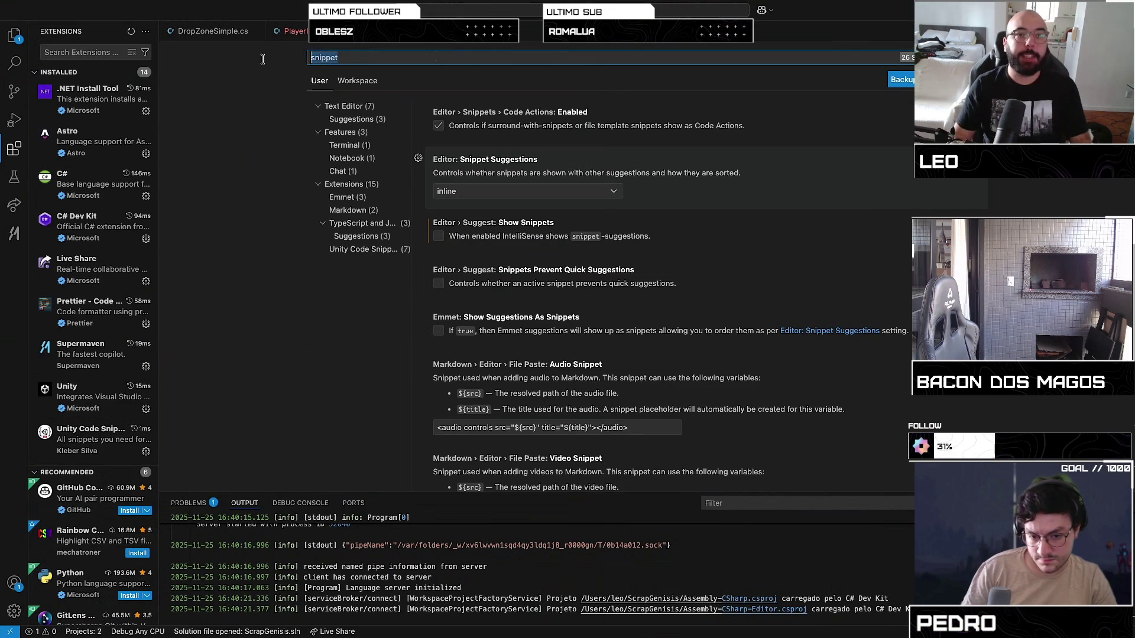
Search 'accept sug' and set Accept Suggestion On Enter to on
text(accept sug)
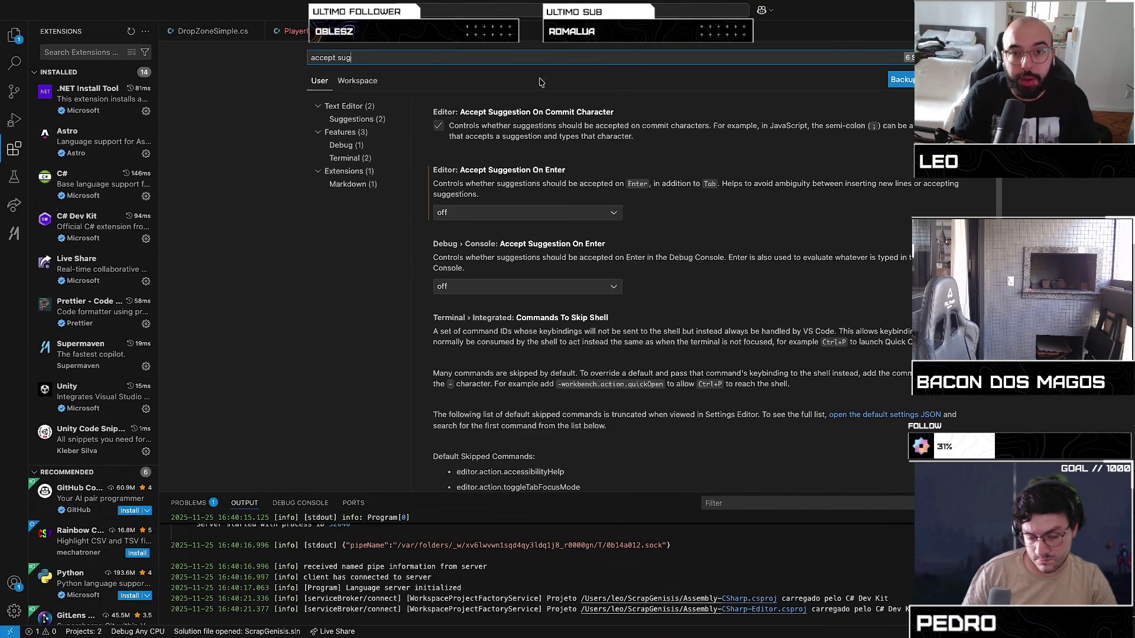
click(606, 218)
click(464, 228)
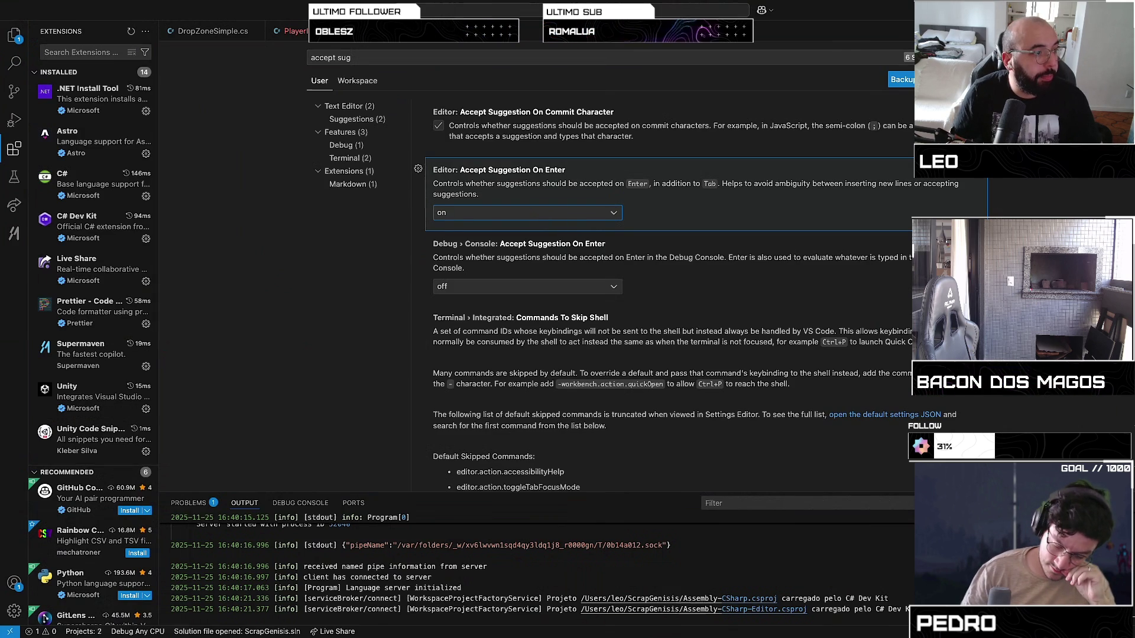
Search 'quick', reset Editor: Quick Suggestions to its defaults, and close Settings
key(super+f)
key(BackSpace)
text(ick)
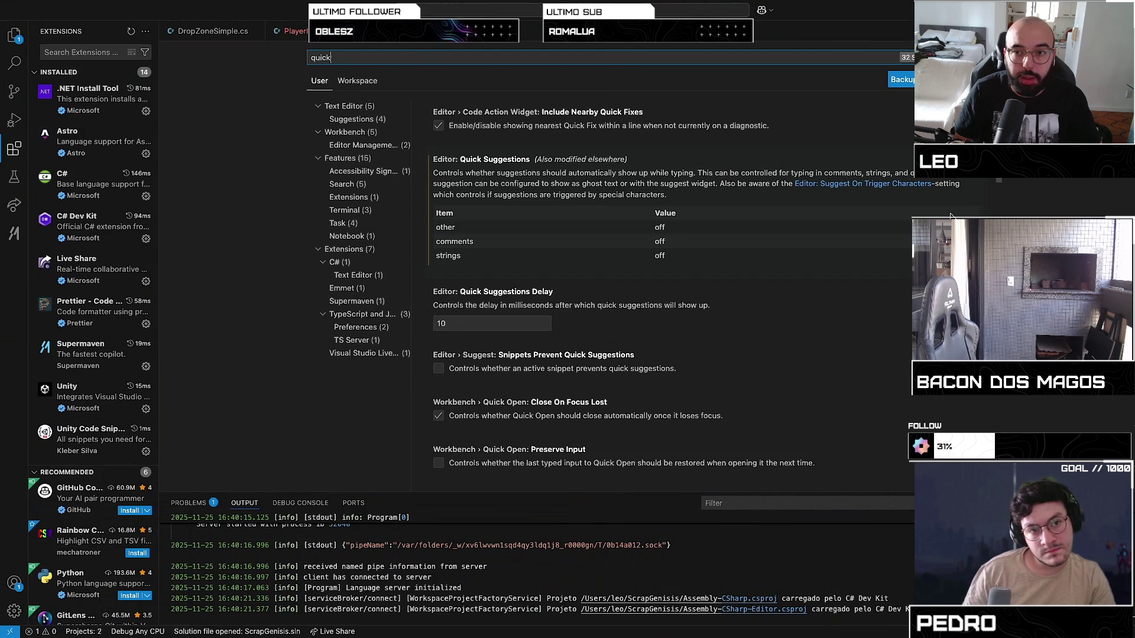
click(970, 227)
click(893, 227)
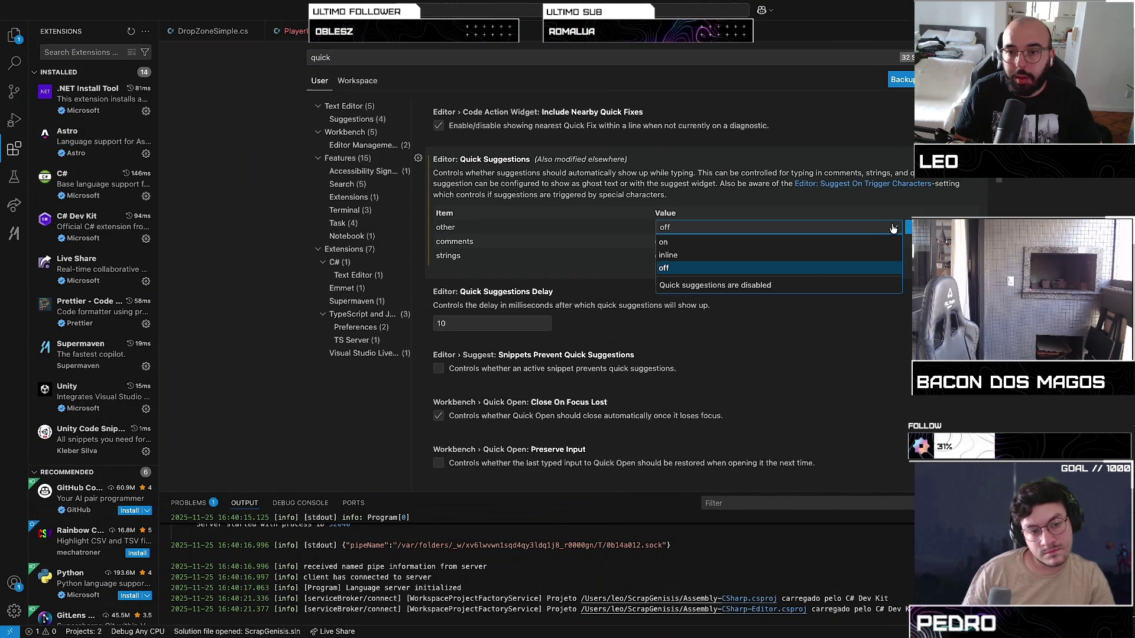
click(537, 206)
drag(447, 176, 661, 196)
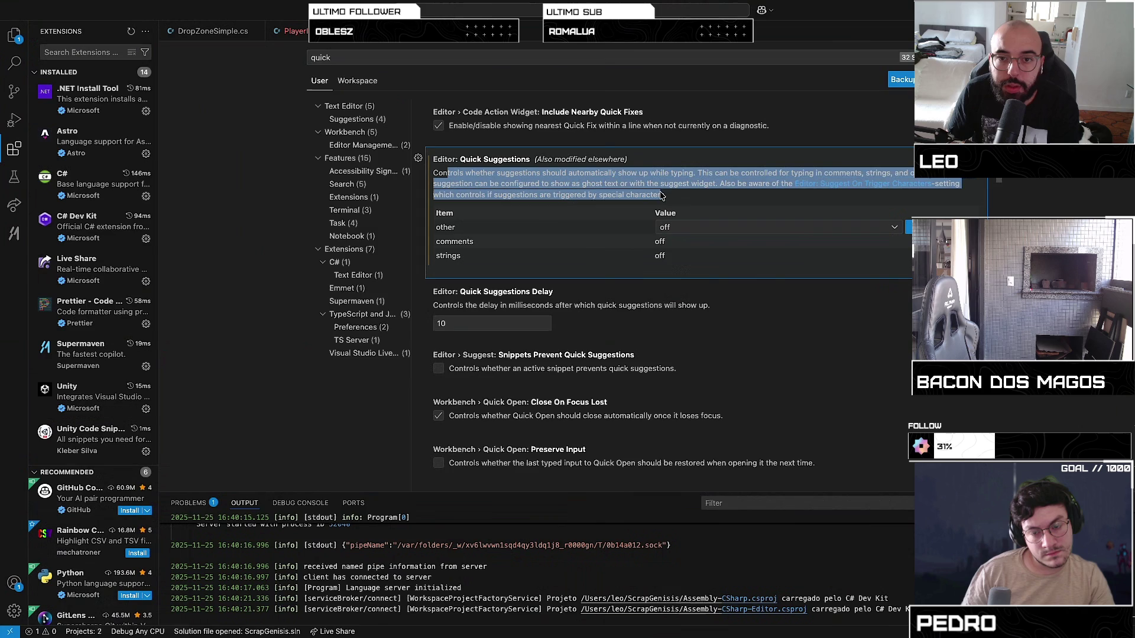
click(744, 199)
click(422, 160)
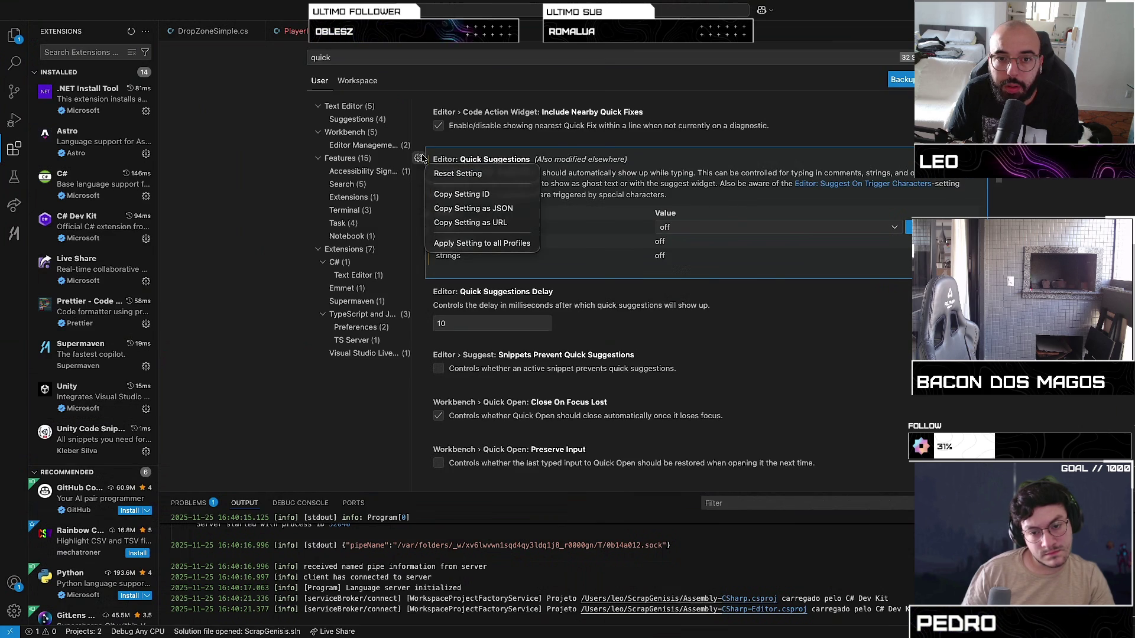
click(532, 172)
click(284, 236)
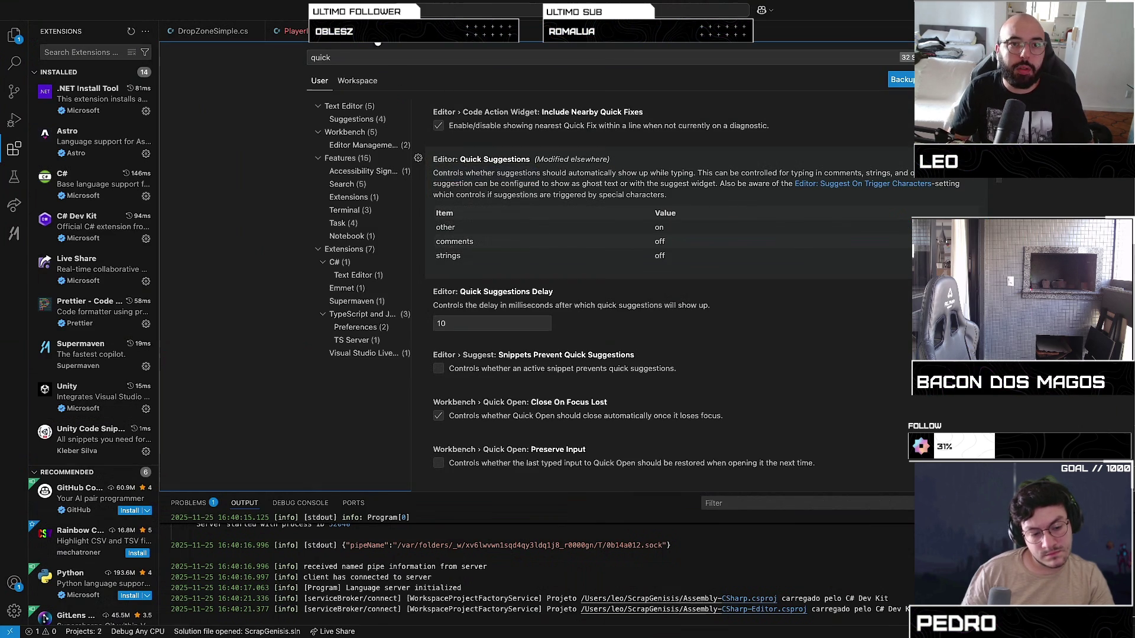
key(super+w)
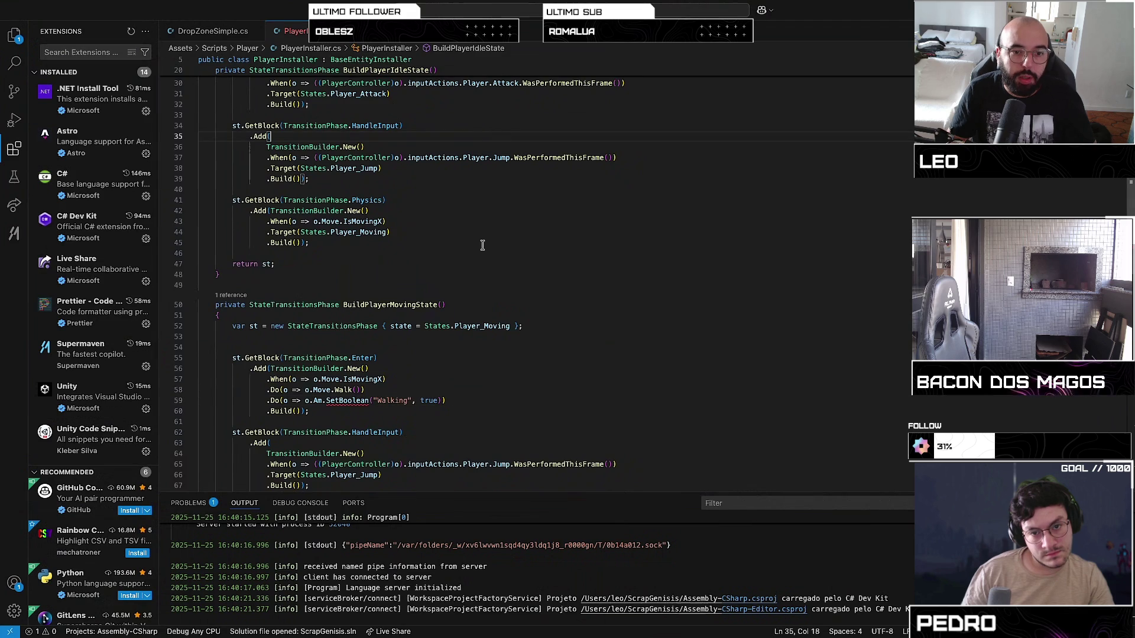
Replace the SetBoolean call on line 59 with .SetBool("Walking", true))
drag(317, 400, 320, 400)
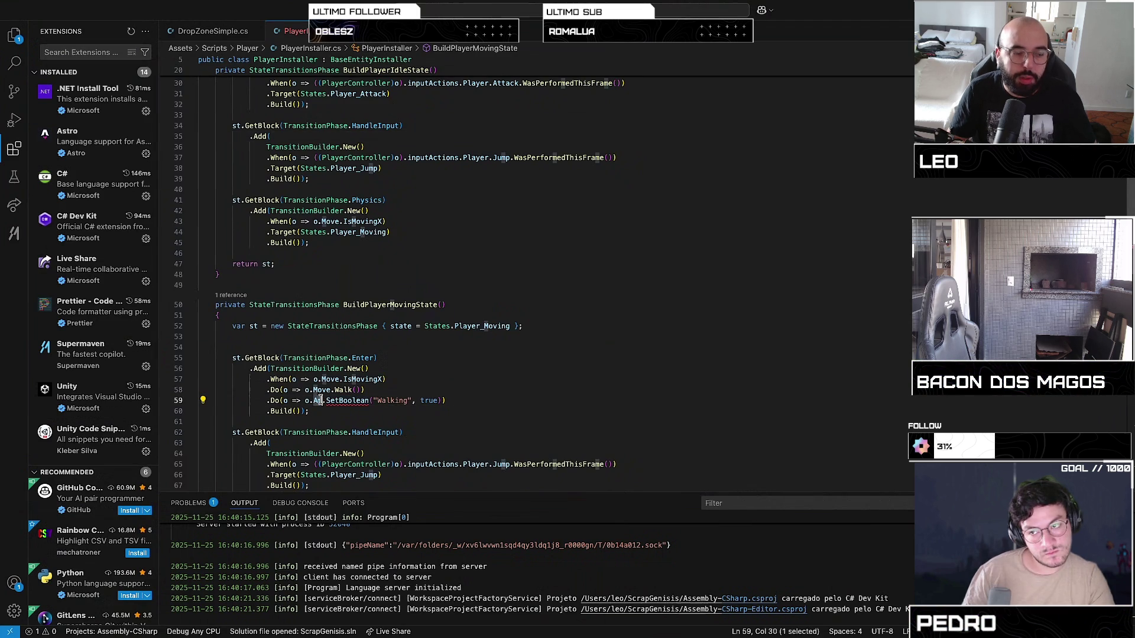
mouse_move(320, 400)
mouse_down()
mouse_move(438, 401)
mouse_move(327, 402)
mouse_up()
key(super+z)
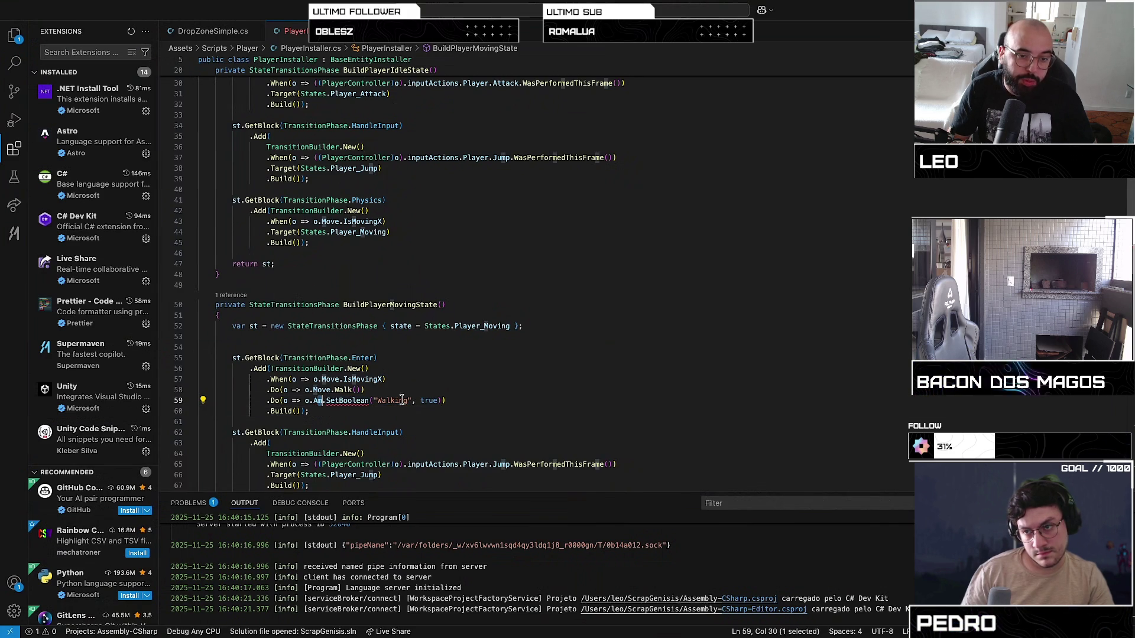
drag(438, 401, 323, 403)
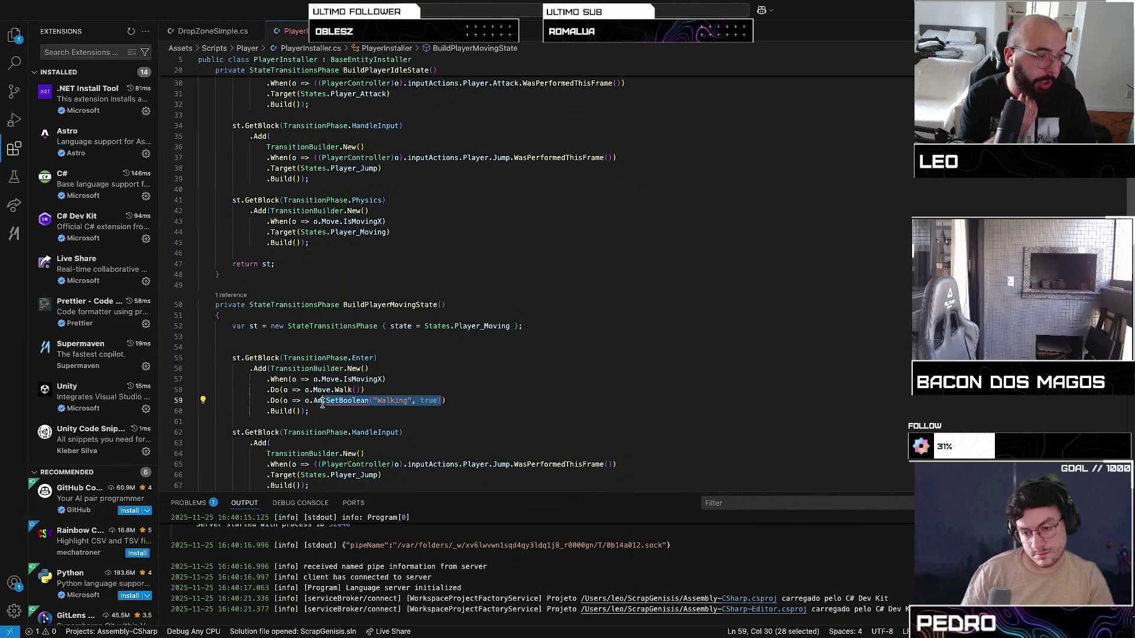
key(BackSpace)
text(.Do(o => o.Am)
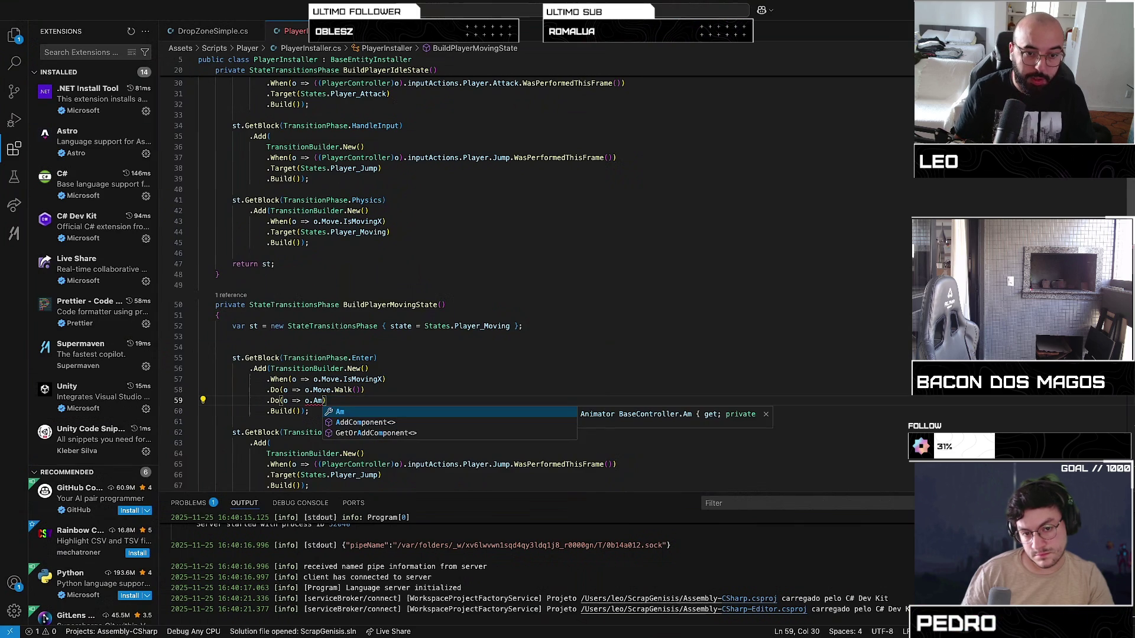
text(Set)
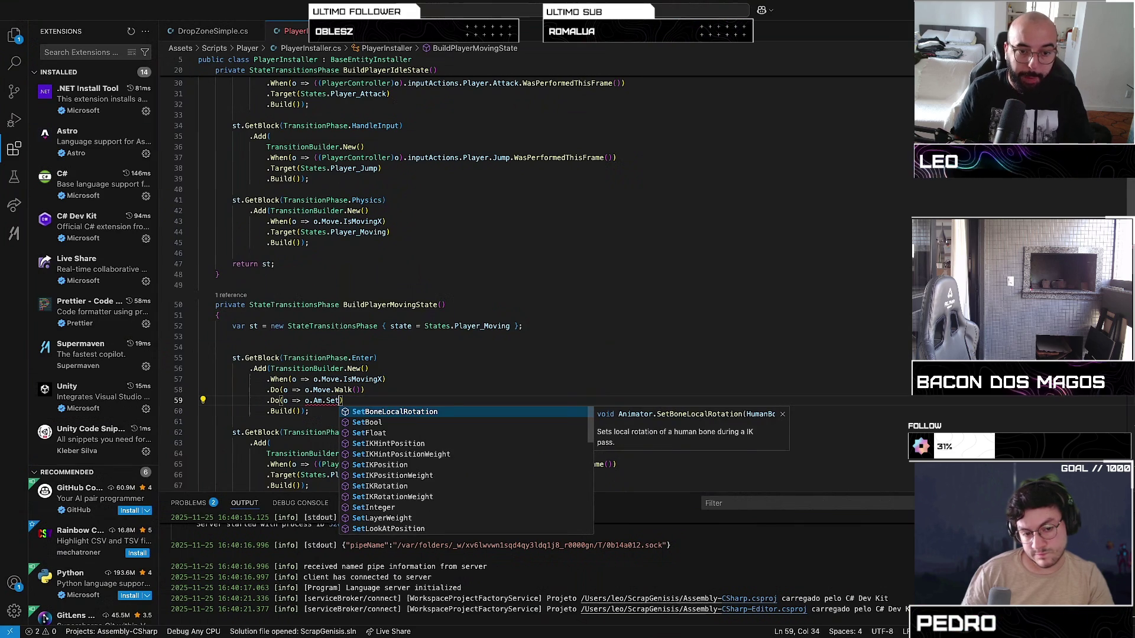
text(Bool("Wal)
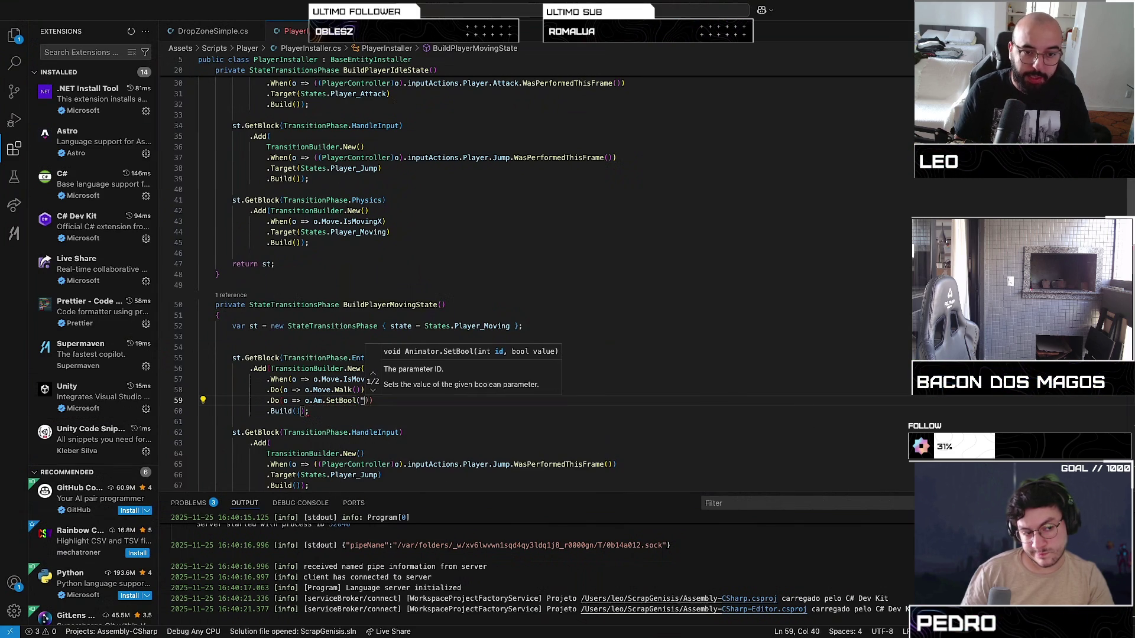
text(king)
text(", ture)
key(BackSpace)
key(BackSpace)
key(BackSpace)
text(true)))
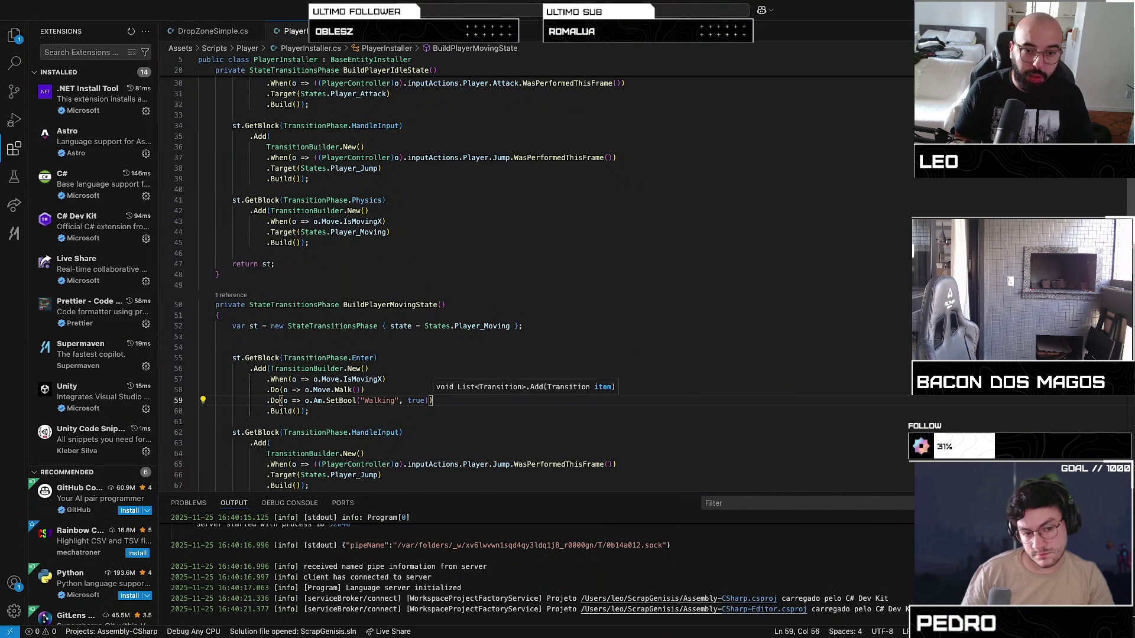
click(349, 422)
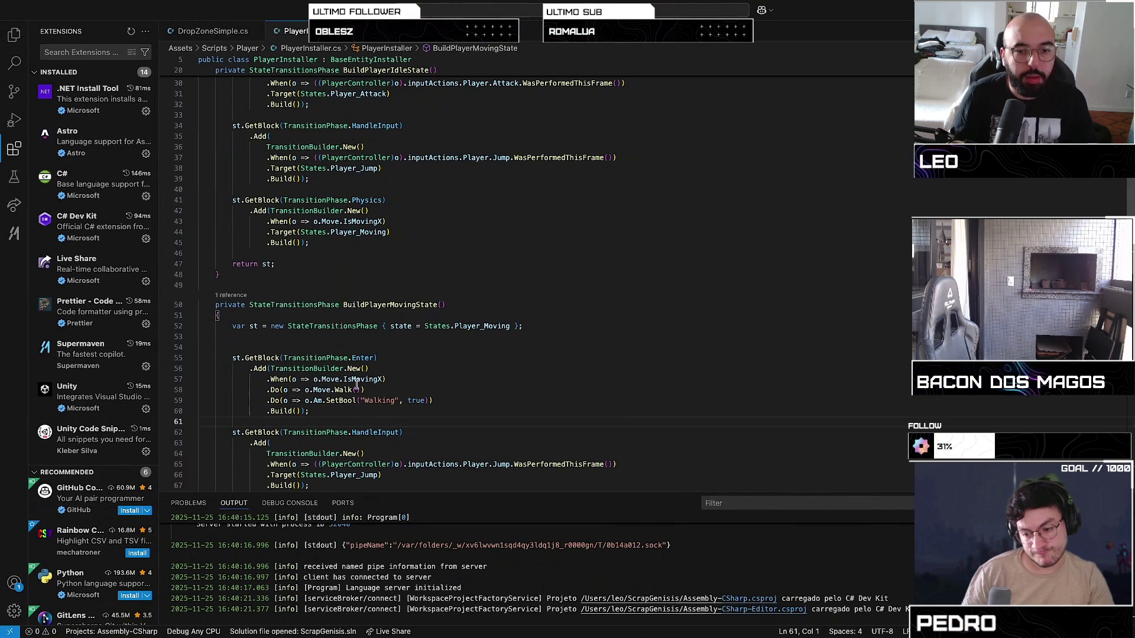
Select the moving-state Enter block, lines 55–60, for copying
scroll(357, 384, down, 5)
scroll(348, 394, up, 4)
scroll(282, 367, down, 2)
mouse_move(234, 273)
mouse_down()
mouse_move(361, 316)
mouse_move(309, 326)
mouse_up()
scroll(304, 403, down, 8)
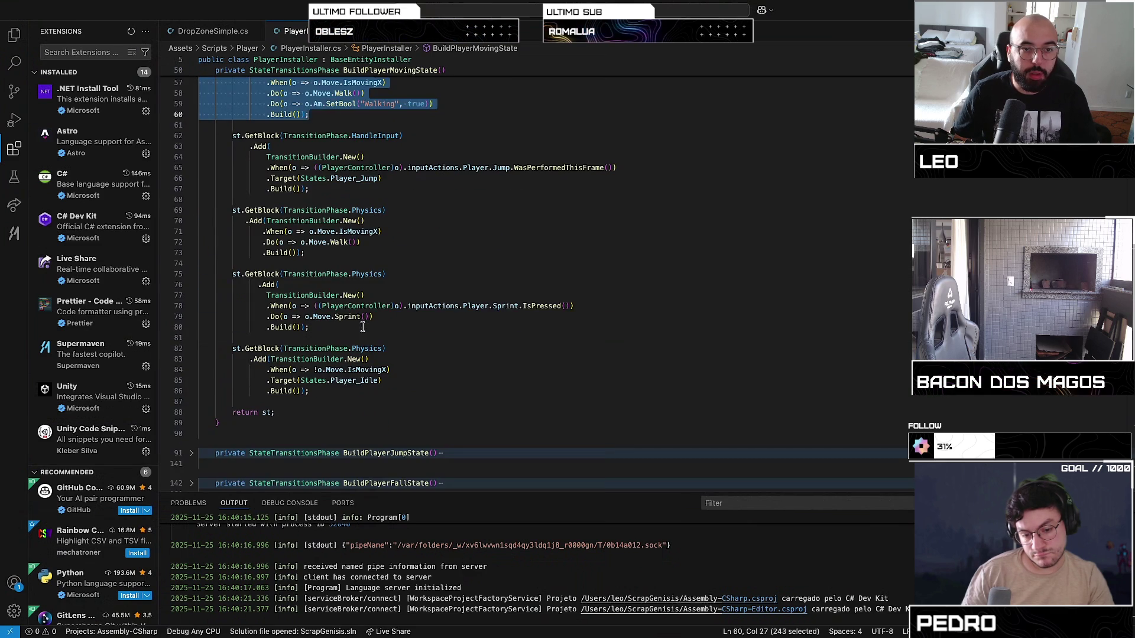
Paste a copy of the Enter block below the idle transition and delete its IsMovingX line
click(304, 403)
key(Down)
scroll(302, 349, up, 6)
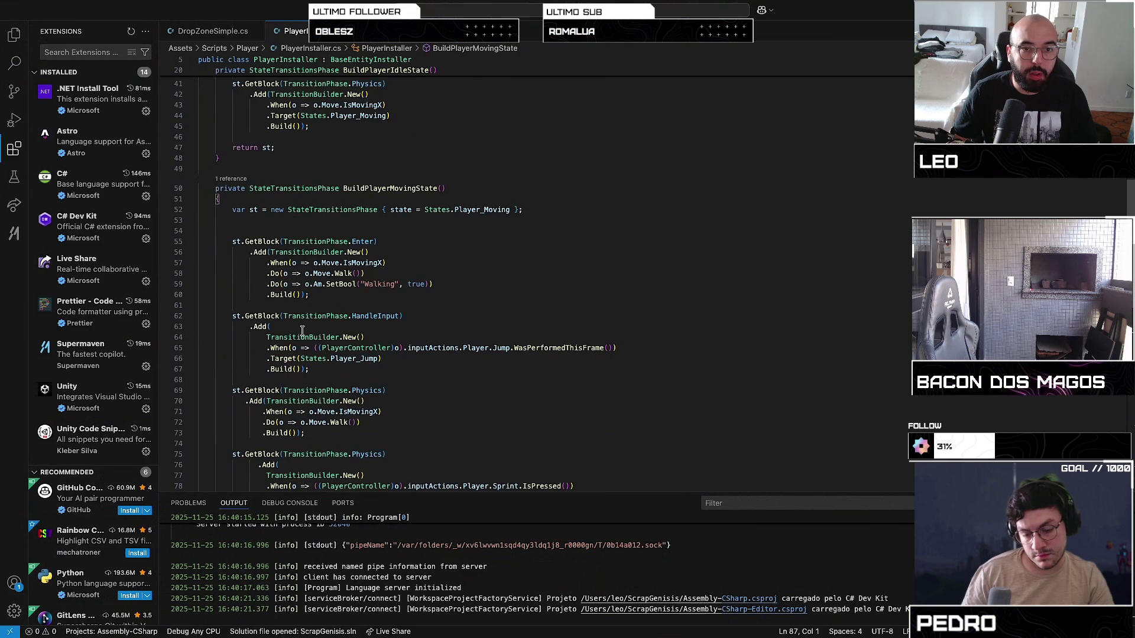
key(Return)
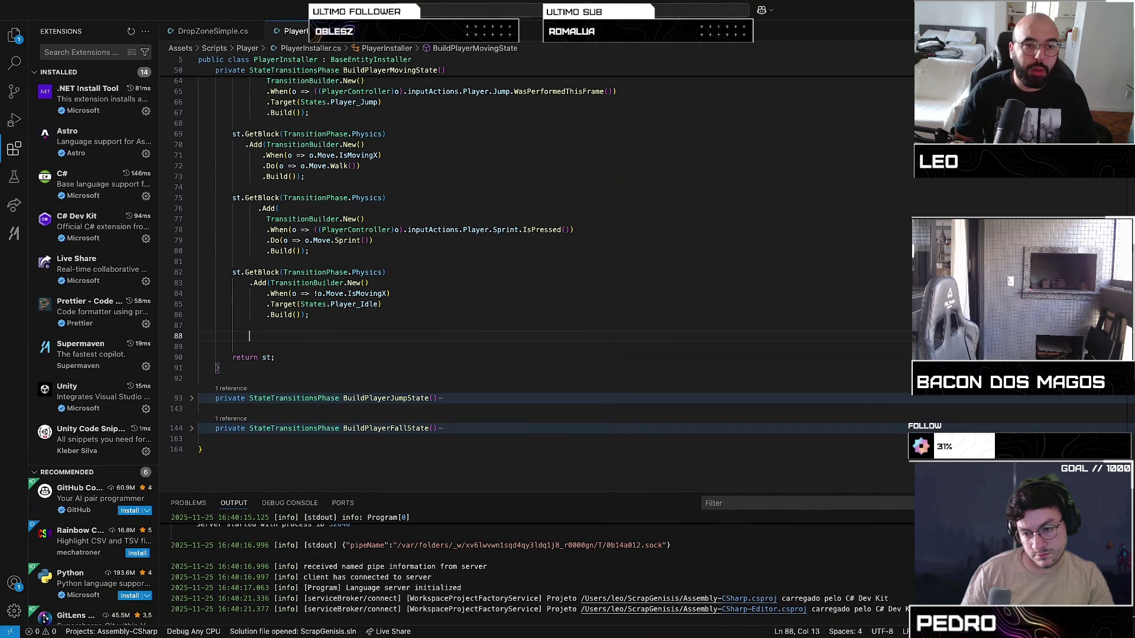
key(Tab)
click(388, 357)
text(x)
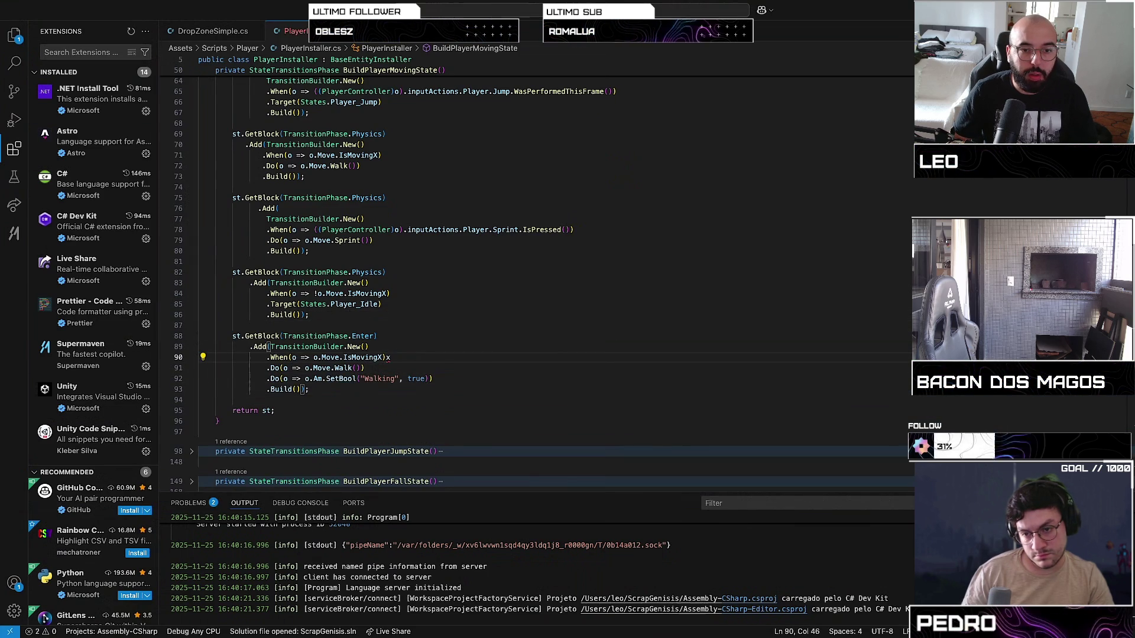
key(super+shift+k)
Change the copied block's phase to Exit and its Walking value to false, then switch to Unity
key(BackSpace)
text(.)
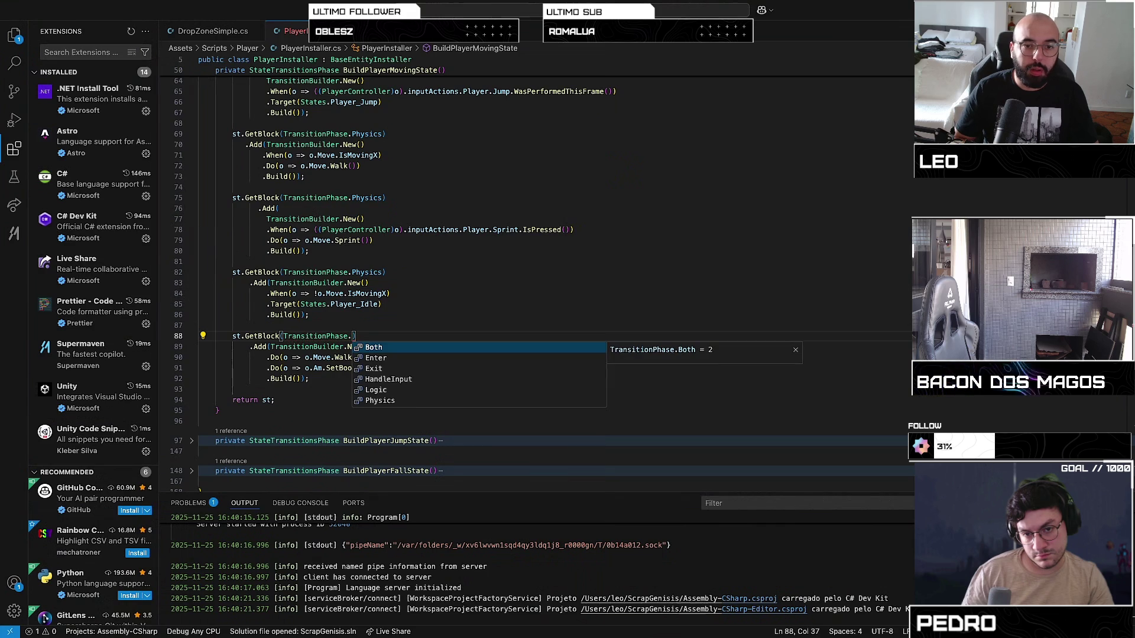
key(Down)
key(Down)
key(Return)
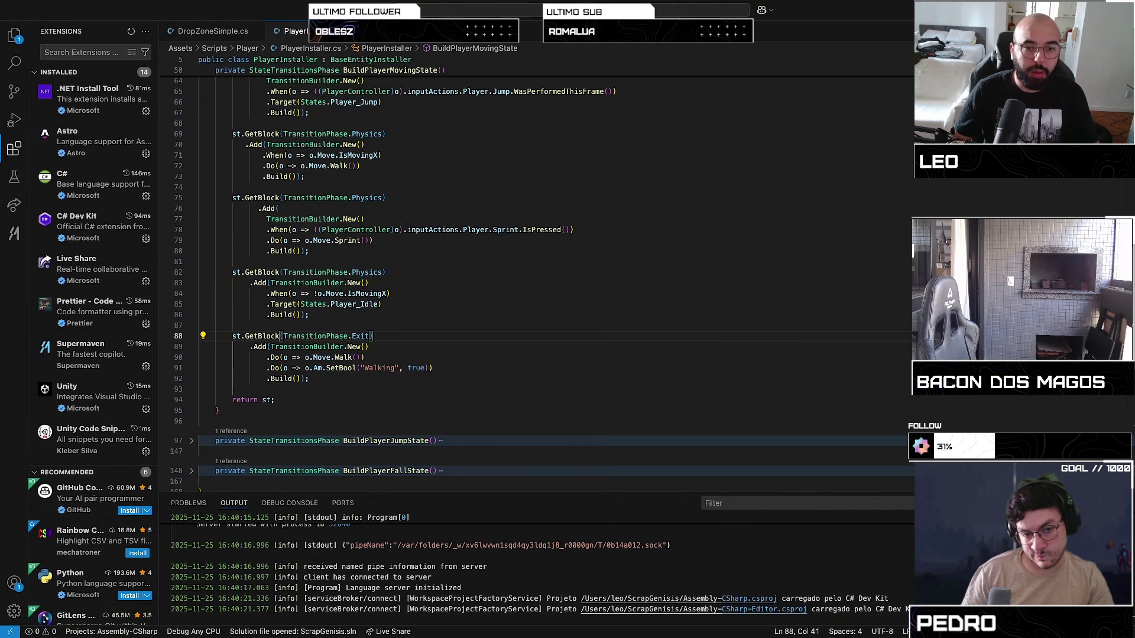
double_click(409, 368)
text(false)
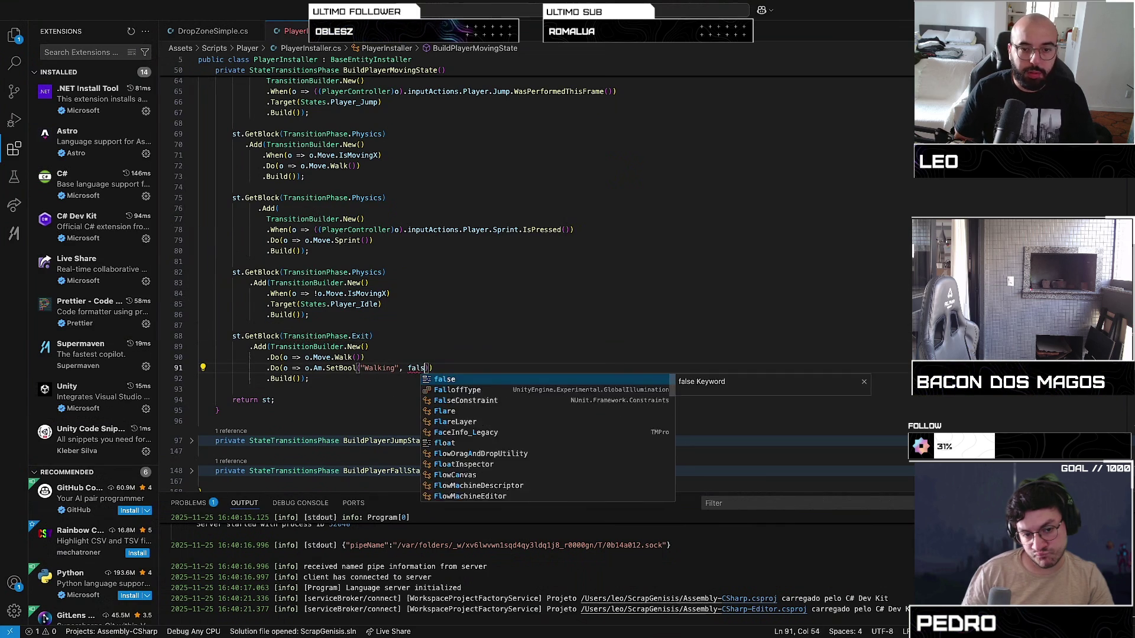
key(Escape)
key(Down)
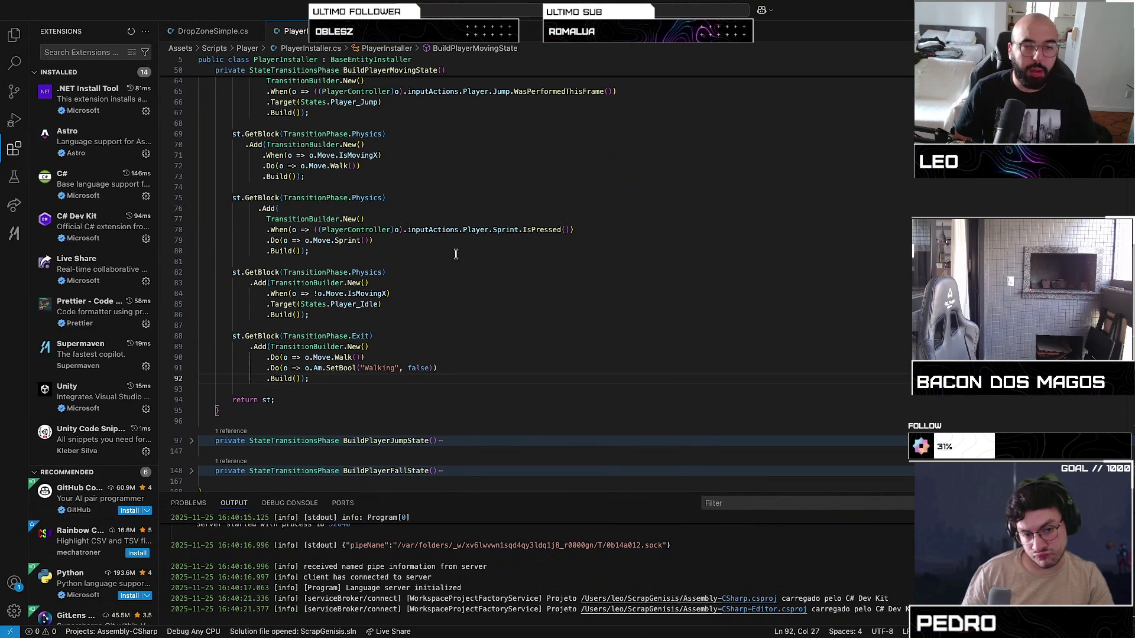
key(super+Tab)
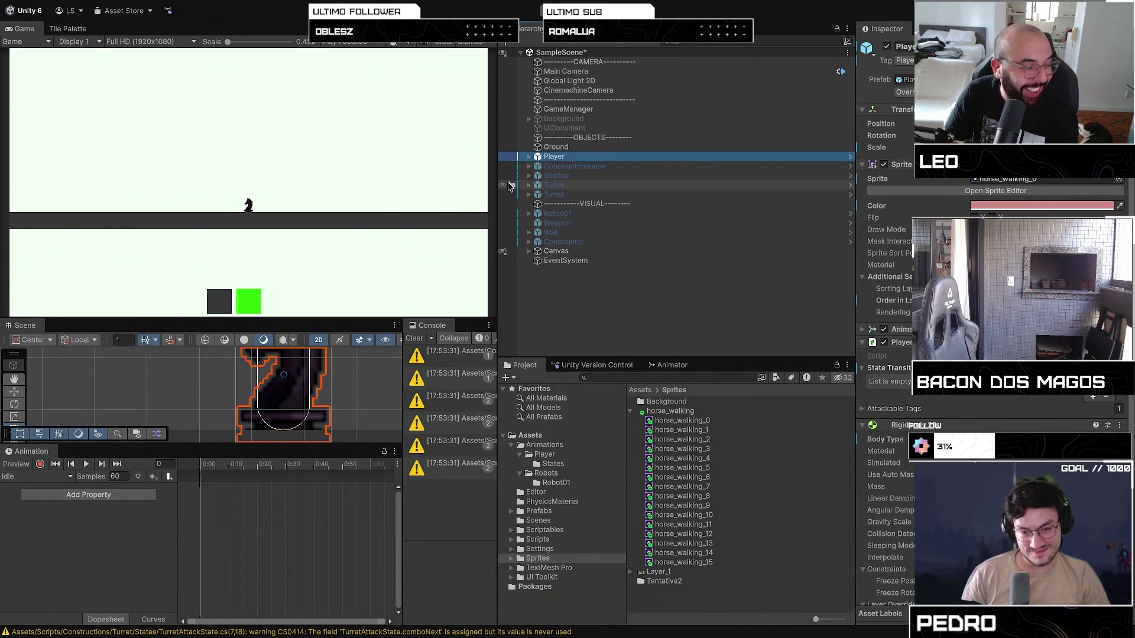
Select Player in the Hierarchy and show its Animator graph with isWalking, isIdle and Attack parameters
click(650, 308)
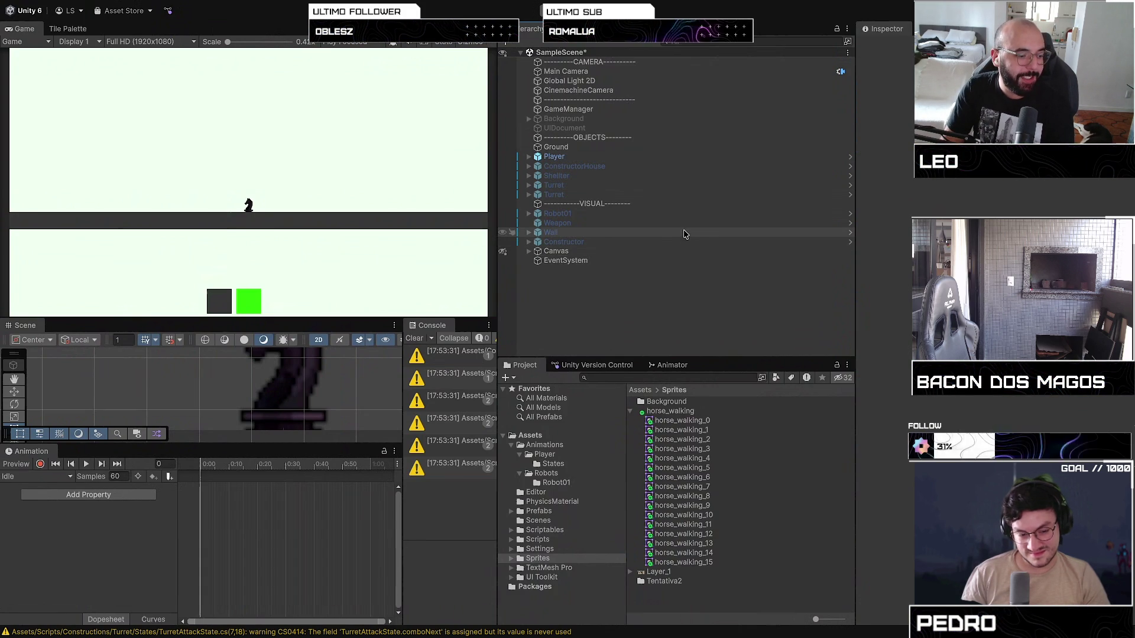
click(698, 157)
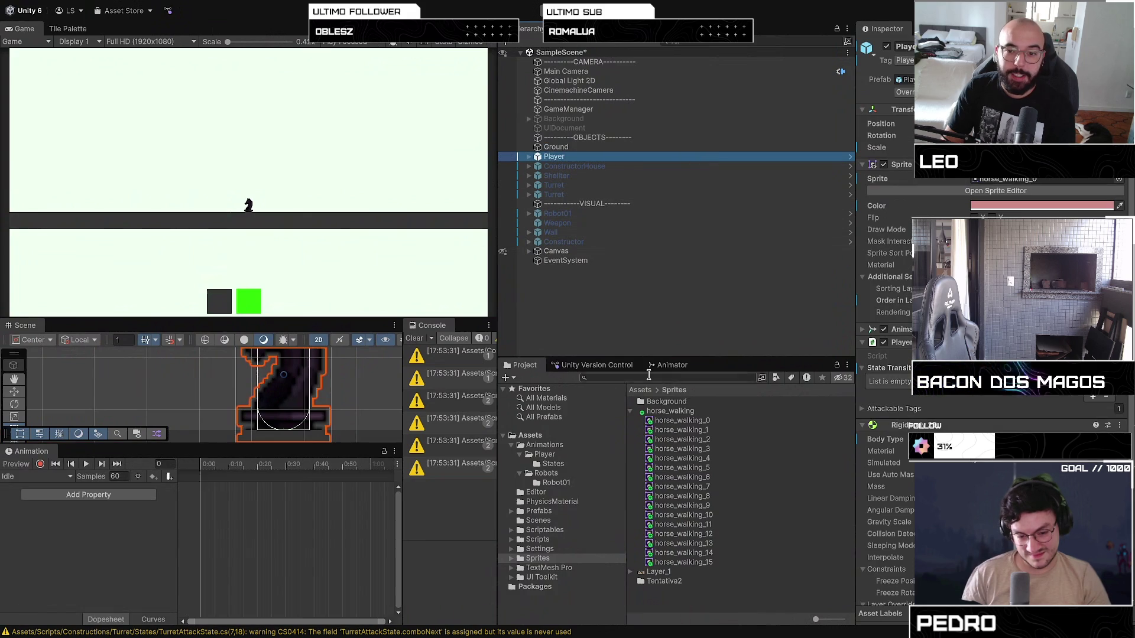
click(669, 365)
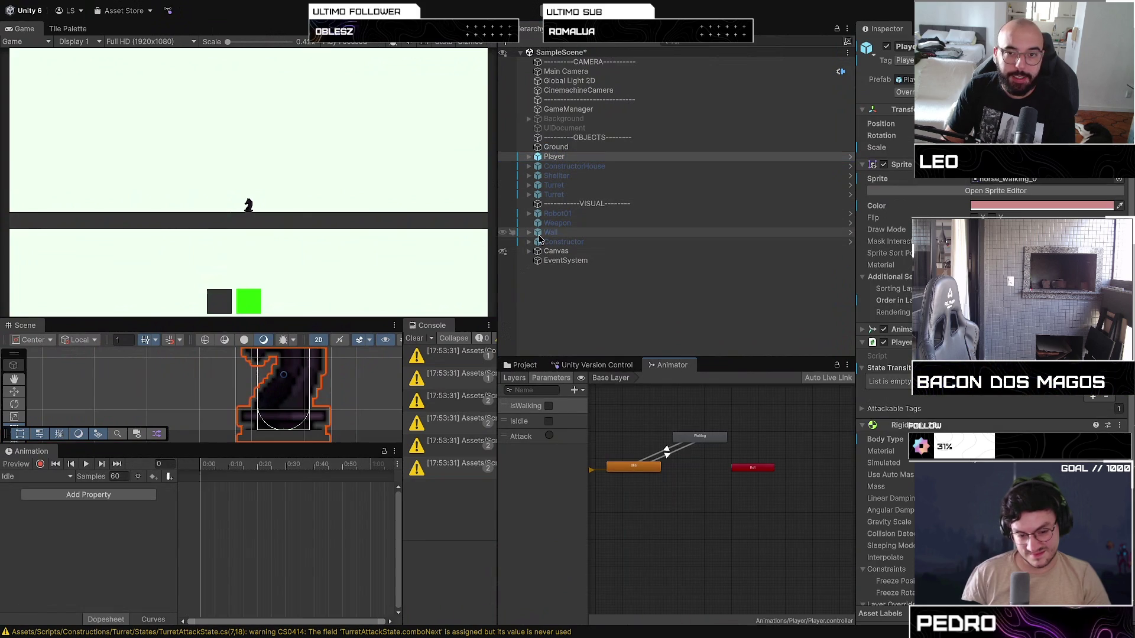
Play-test with Player selected, note the missing 'Walking' parameter warning, stop, and return to VS Code
click(555, 157)
key(ctrl+p)
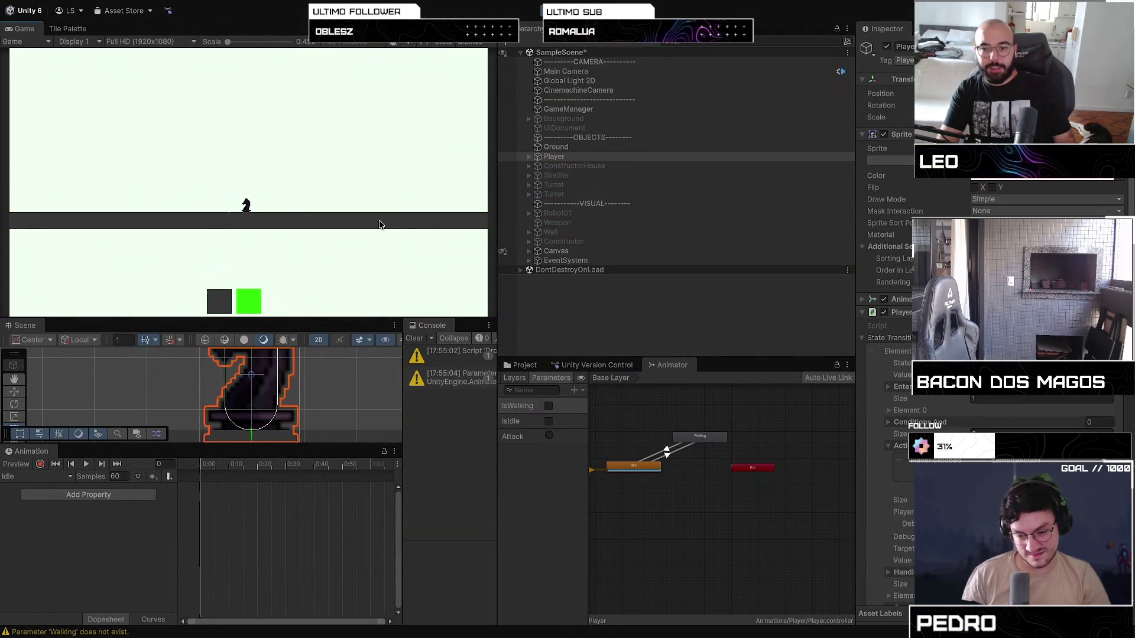
mouse_move(495, 327)
mouse_down()
mouse_move(529, 343)
mouse_move(510, 369)
mouse_move(365, 369)
mouse_up()
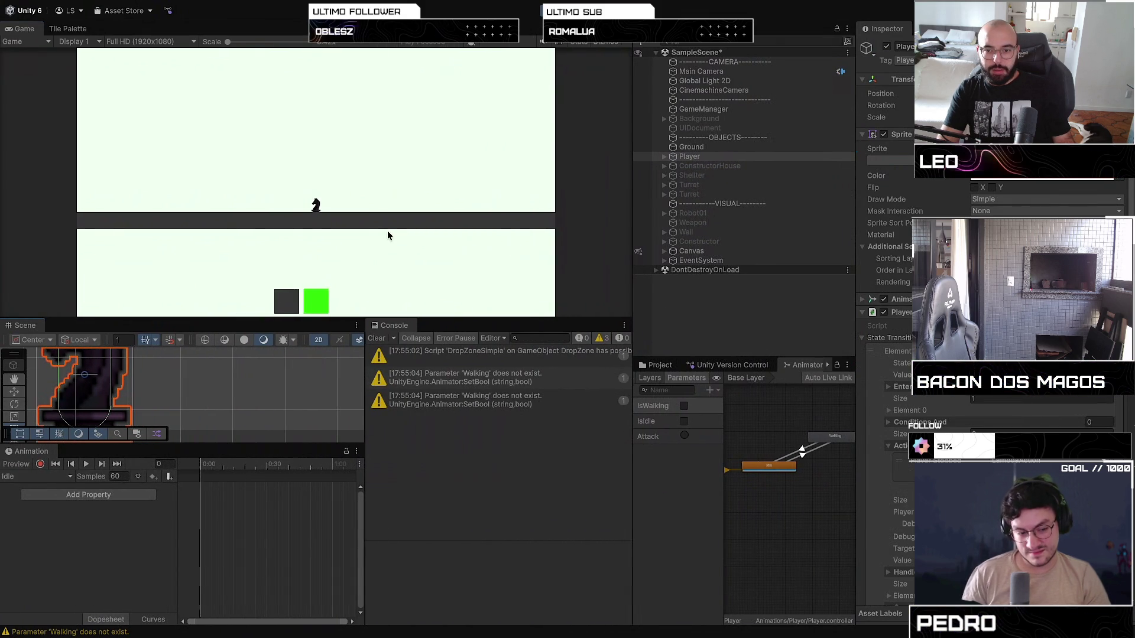
key(ctrl+p)
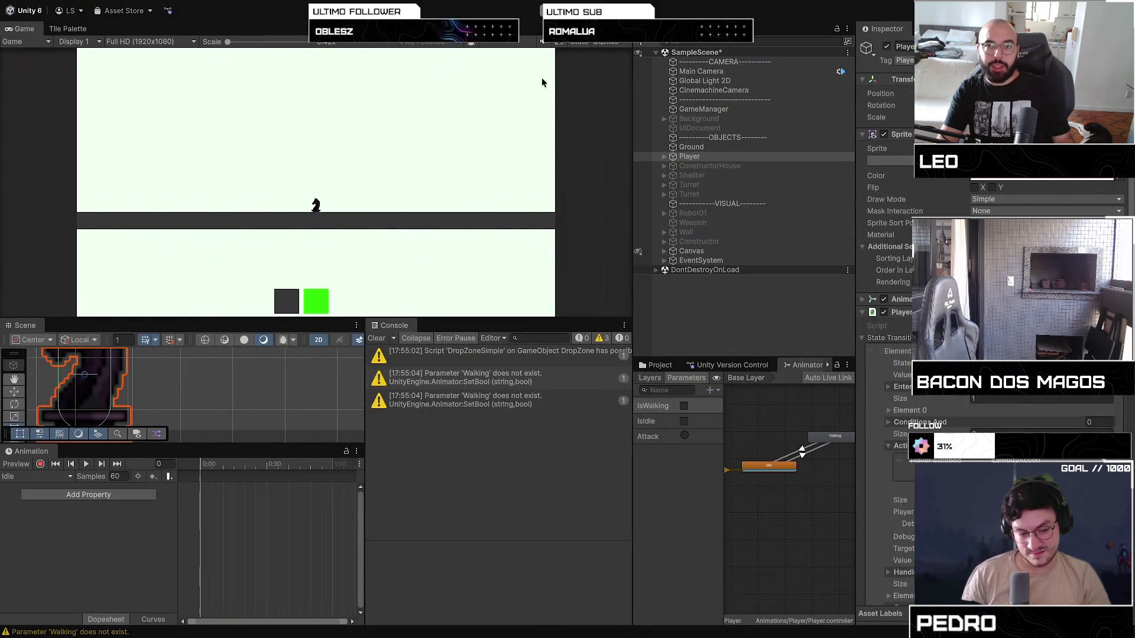
key(super+Tab)
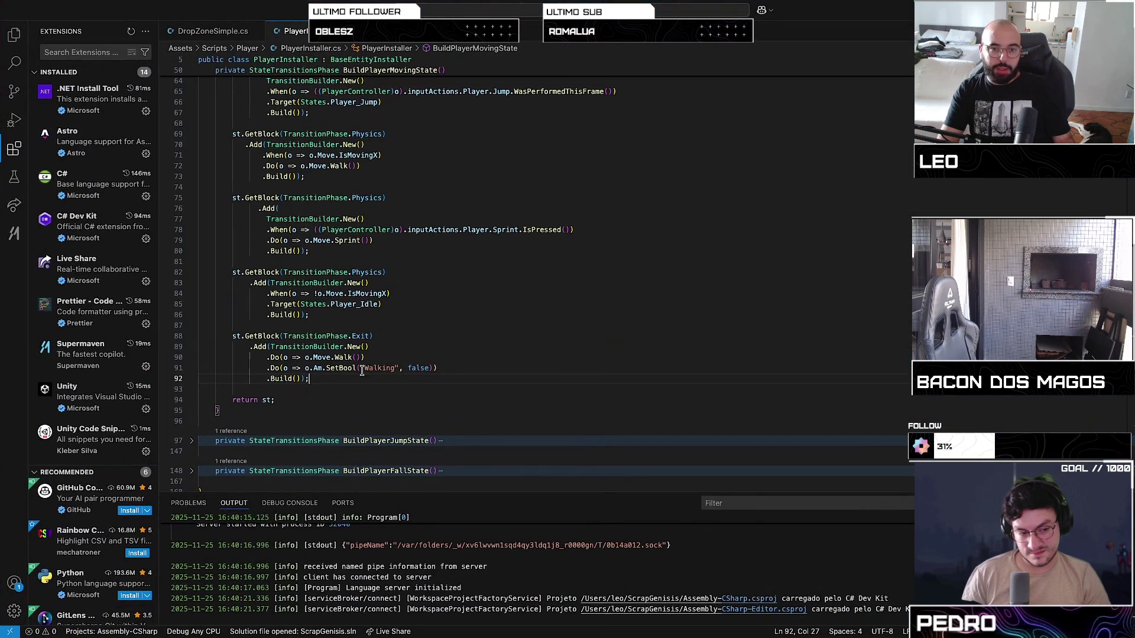
Rename "Walking" to "IsWalking" in both the Exit and Enter SetBool calls, then return to Unity
click(364, 367)
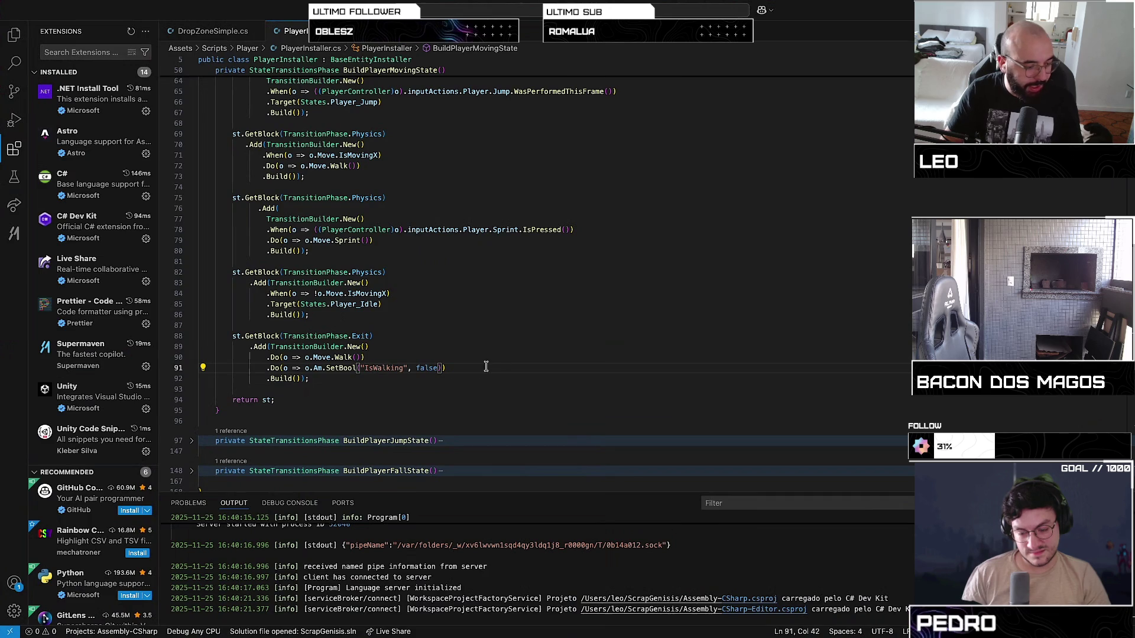
scroll(481, 320, up, 5)
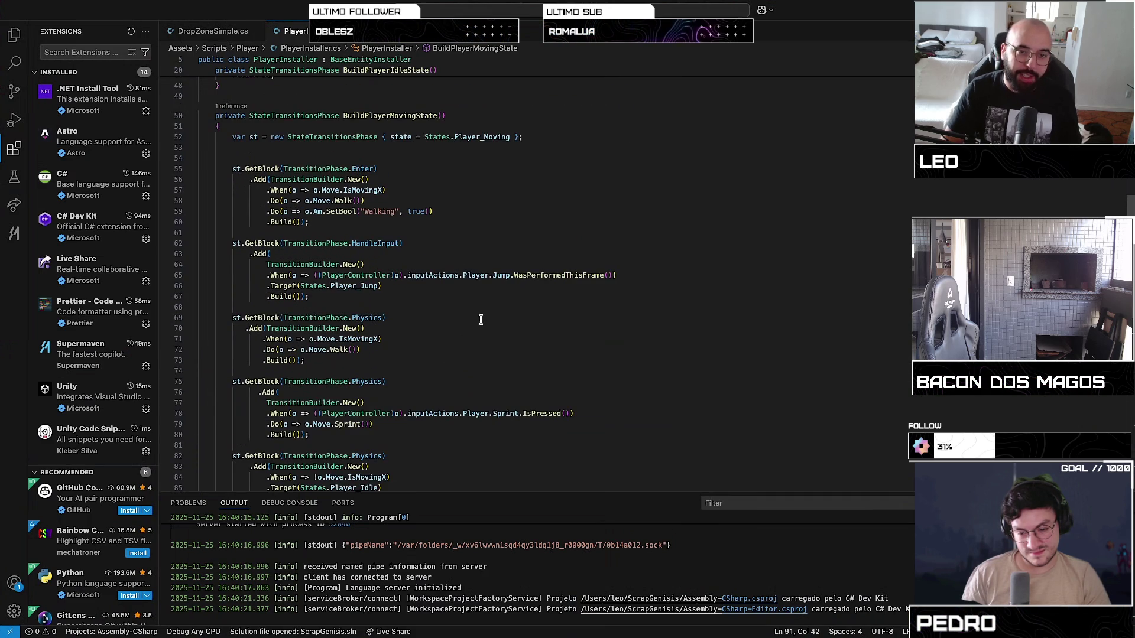
click(363, 211)
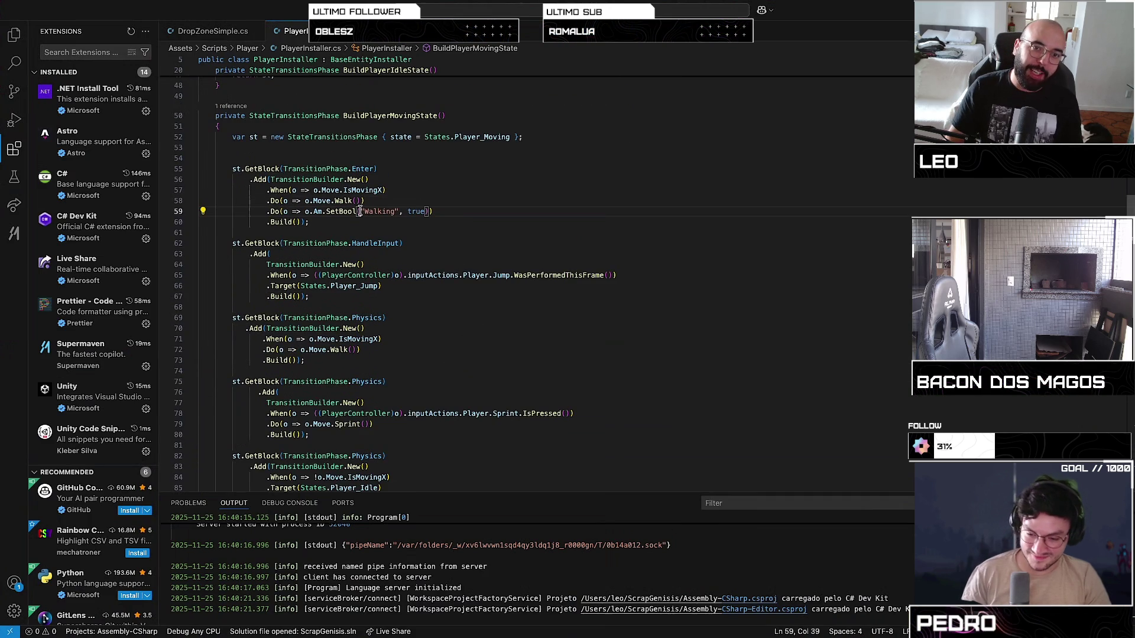
text(Is)
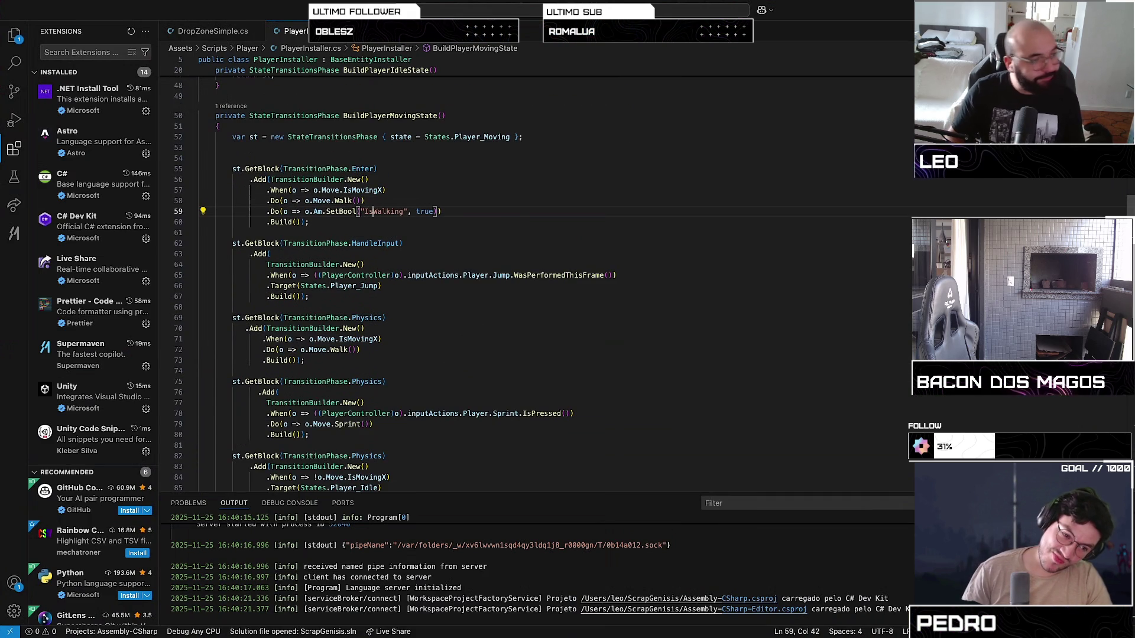
scroll(401, 245, down, 5)
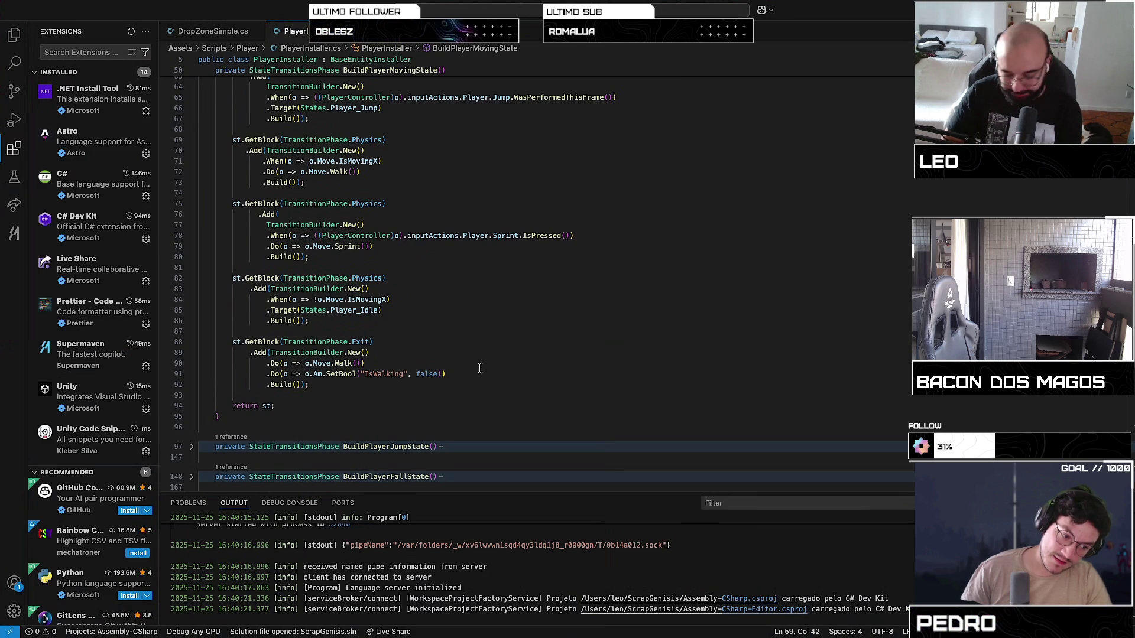
key(super+Tab)
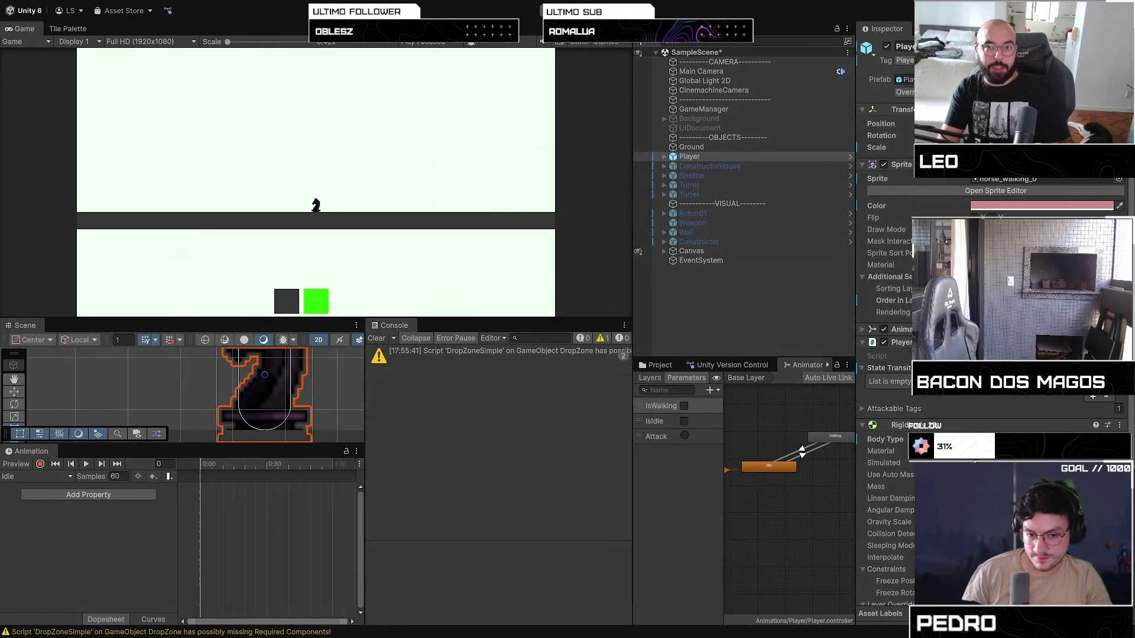
In Play mode, walk the player left and right with A and D while watching IsWalking toggle
key(ctrl+p)
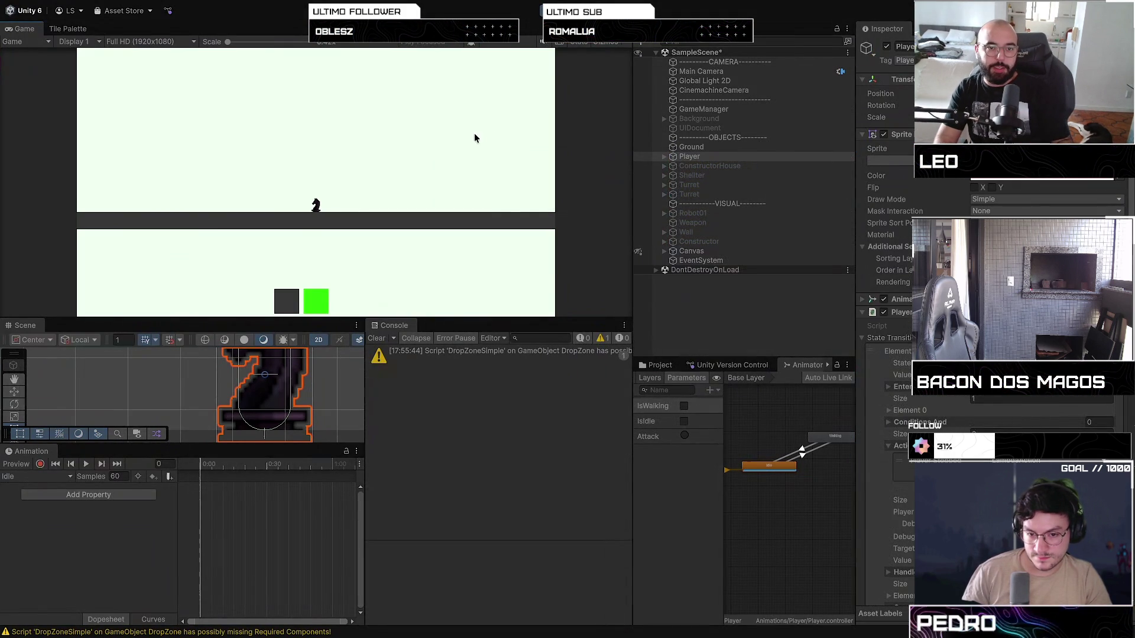
key(a)
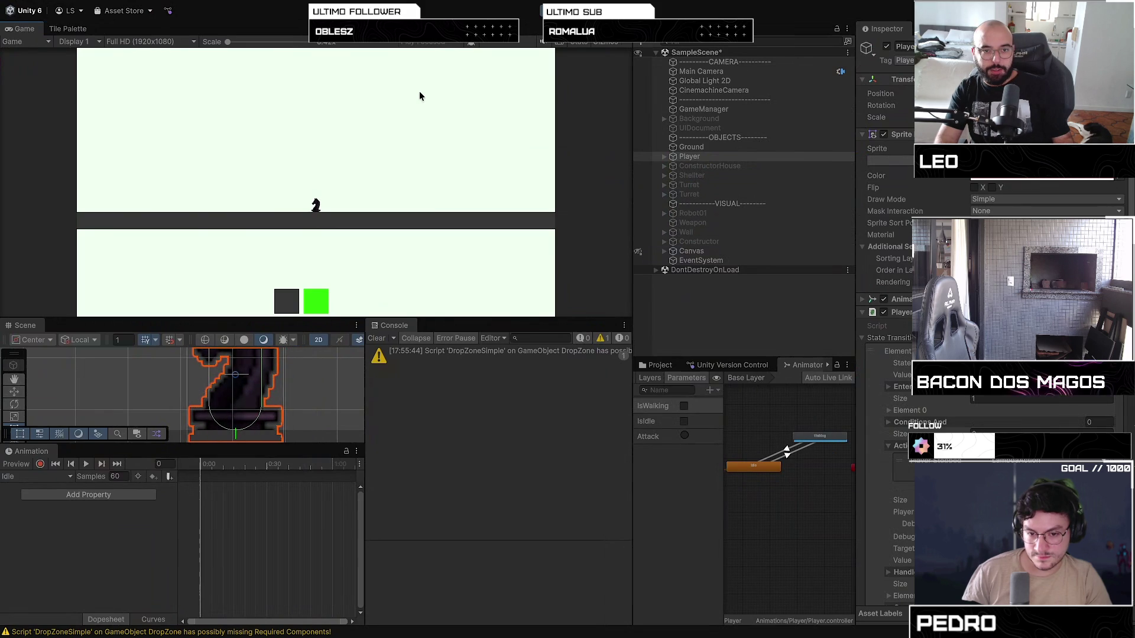
key(a)
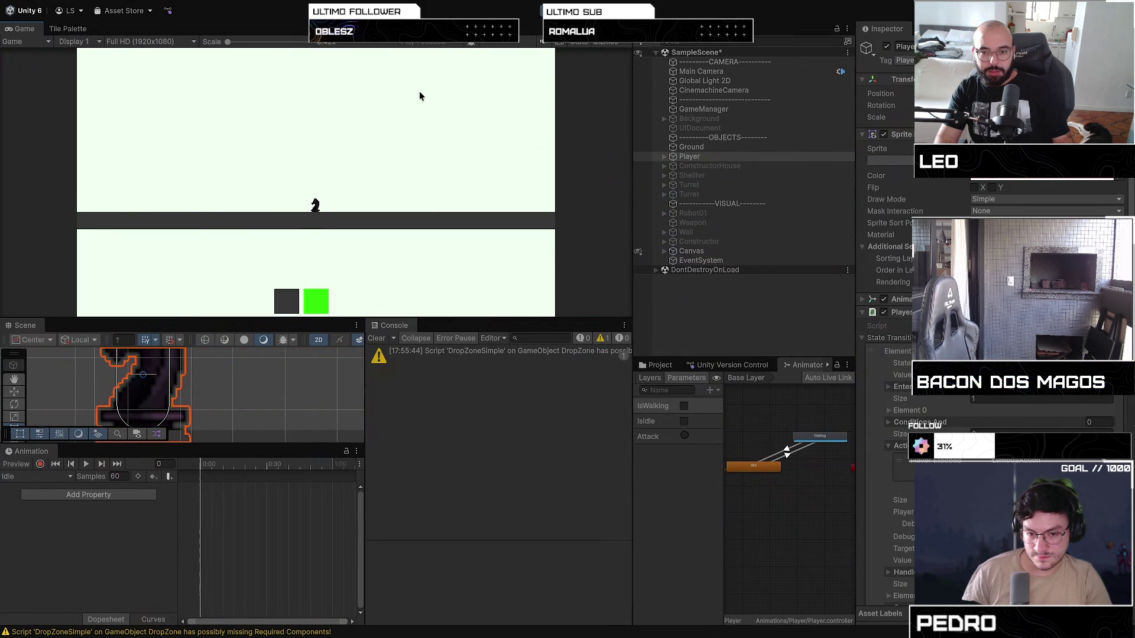
key(d)
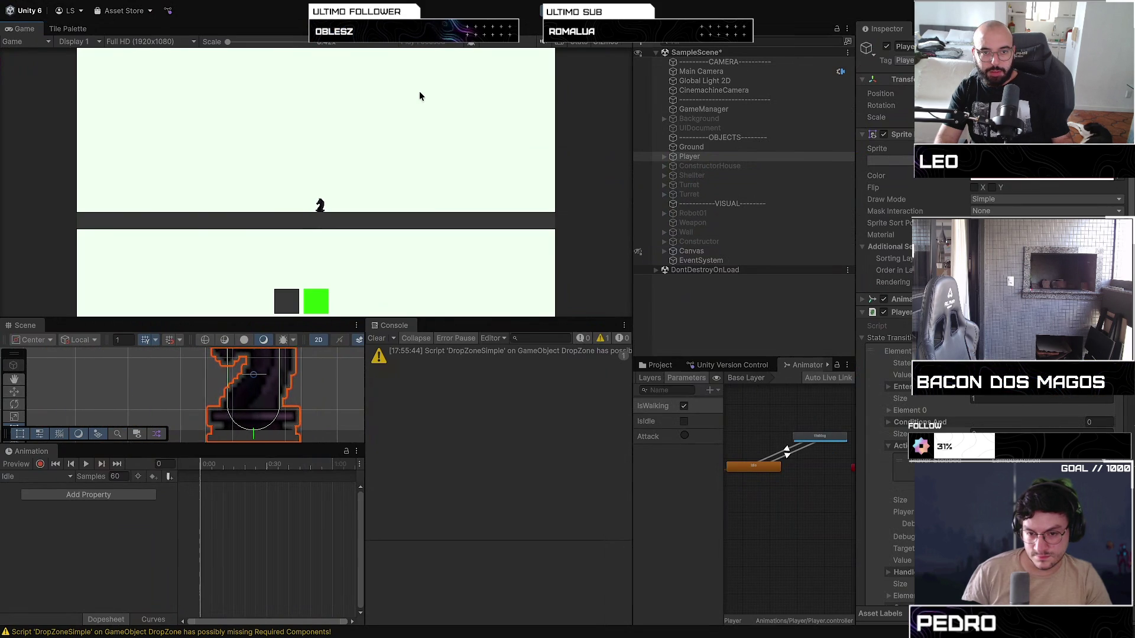
key(a)
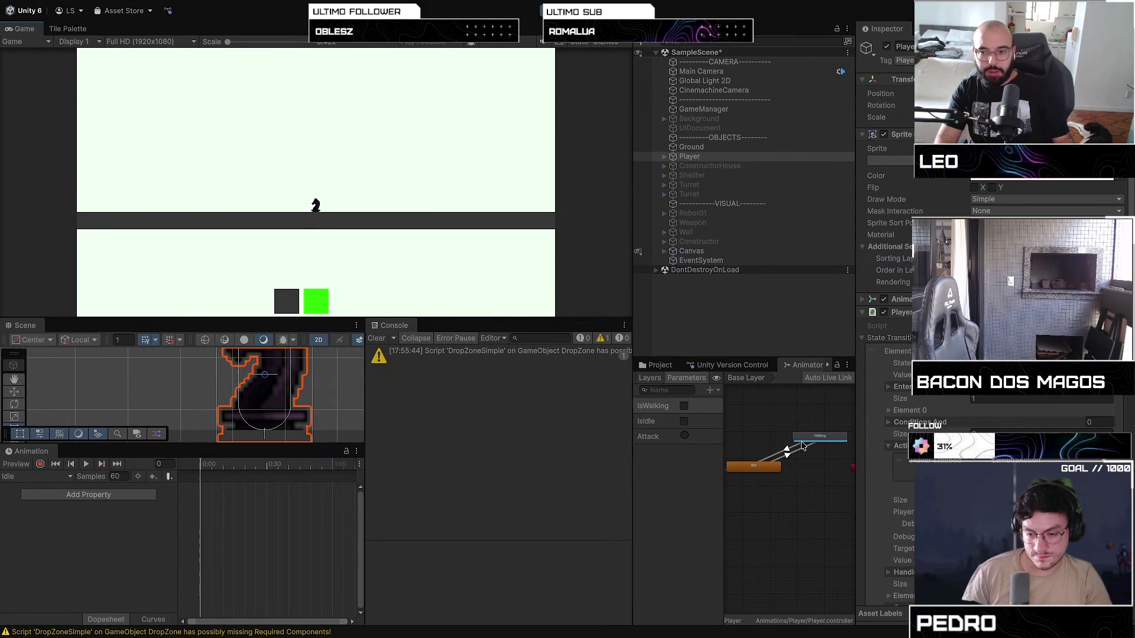
drag(630, 397, 484, 397)
Inspect the Walking state and its transitions, ending on the Walking -> Idle transition
click(671, 436)
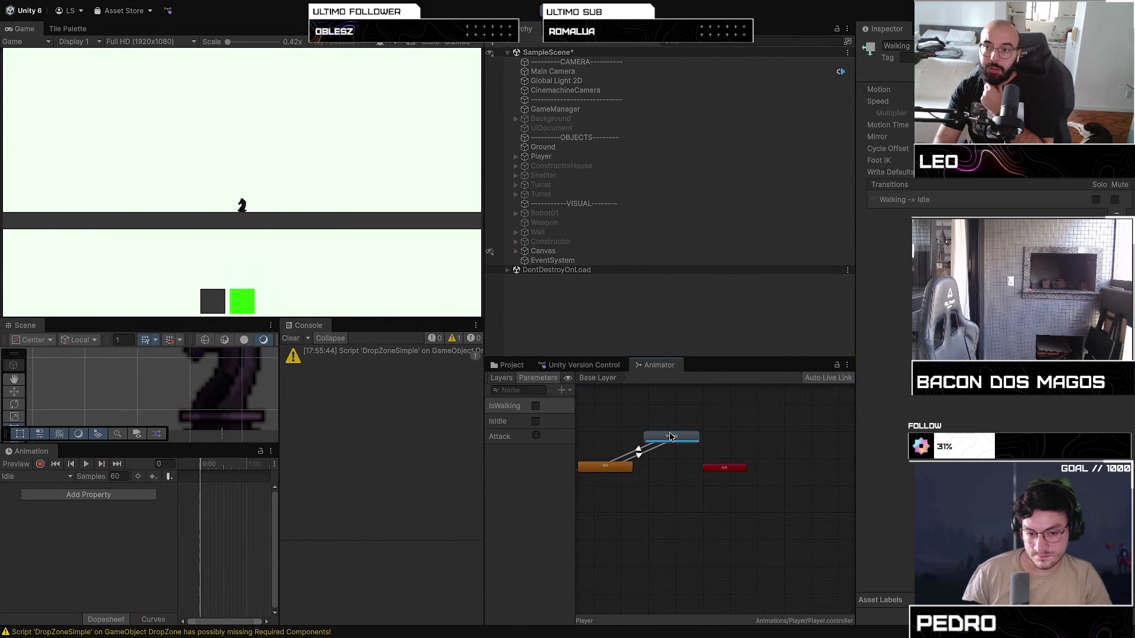
click(652, 452)
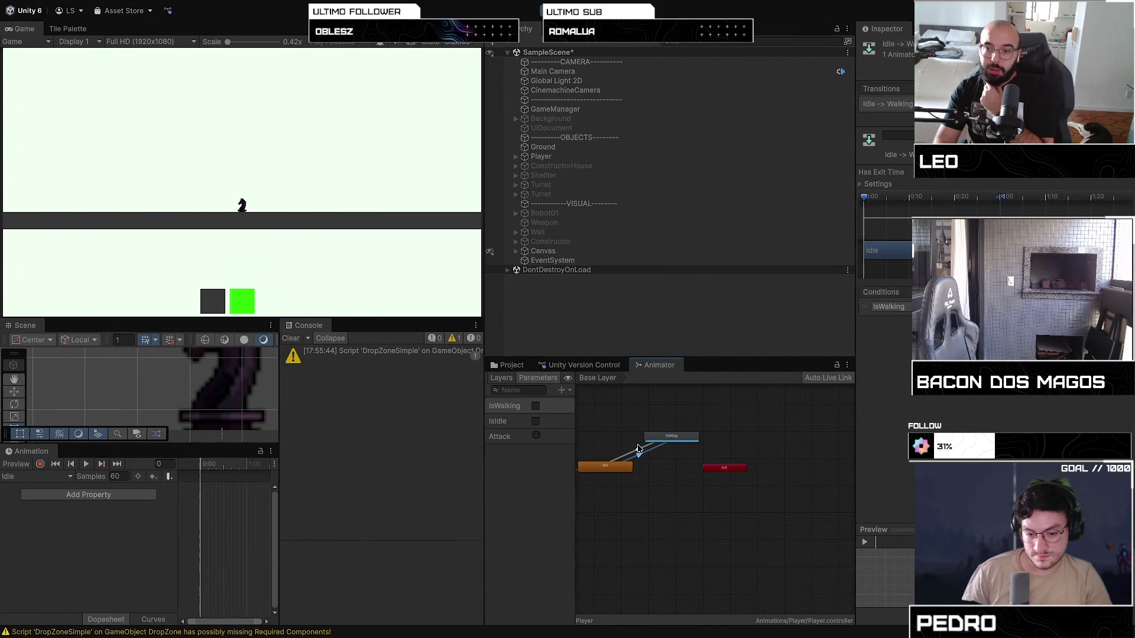
click(638, 453)
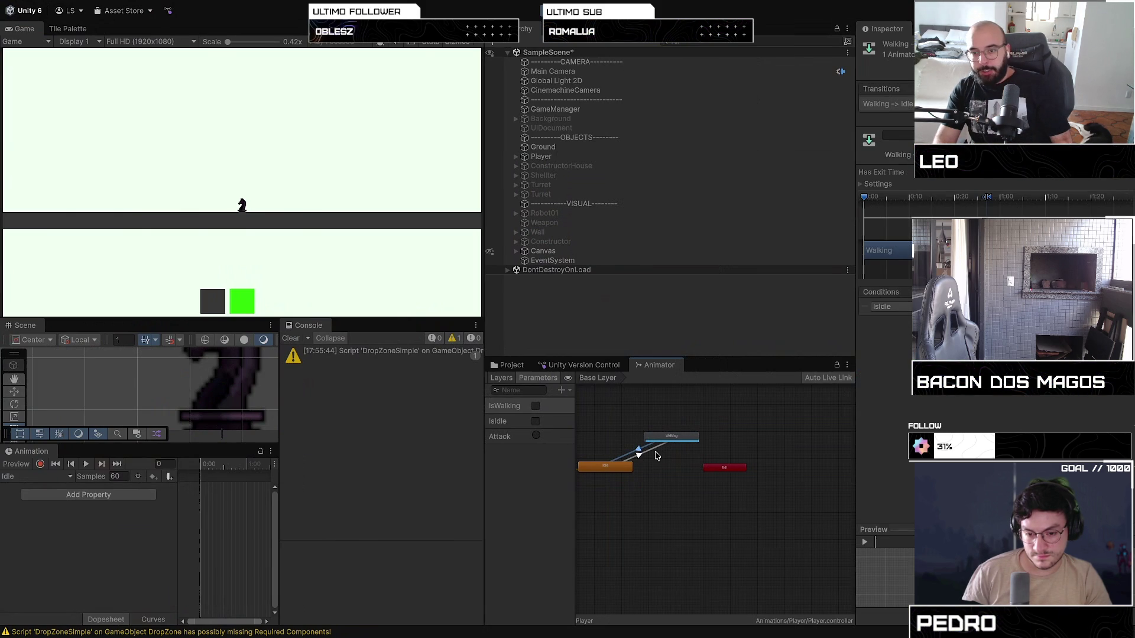
click(656, 455)
click(653, 453)
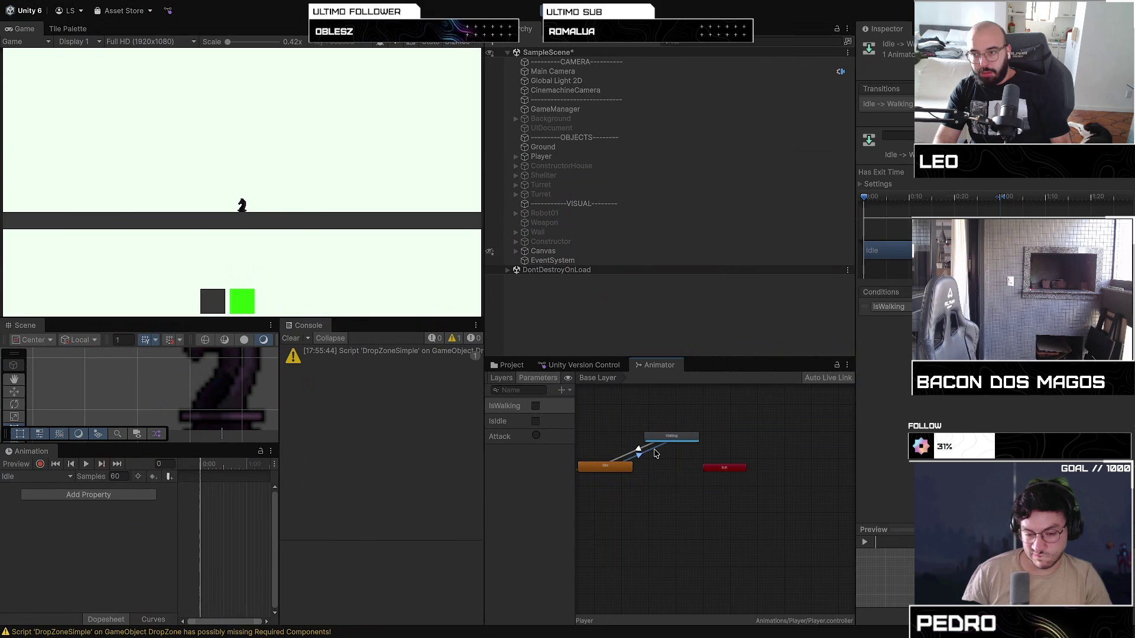
click(638, 453)
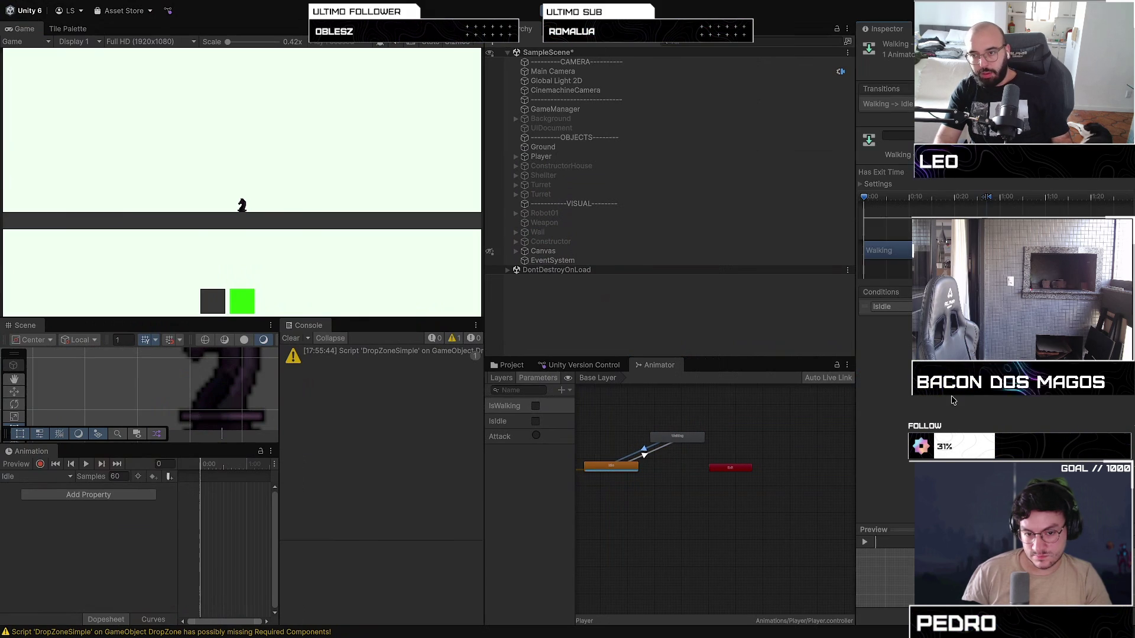
Change the Walking -> Idle condition from IsIdle to IsWalking, save, and stop play mode
click(887, 306)
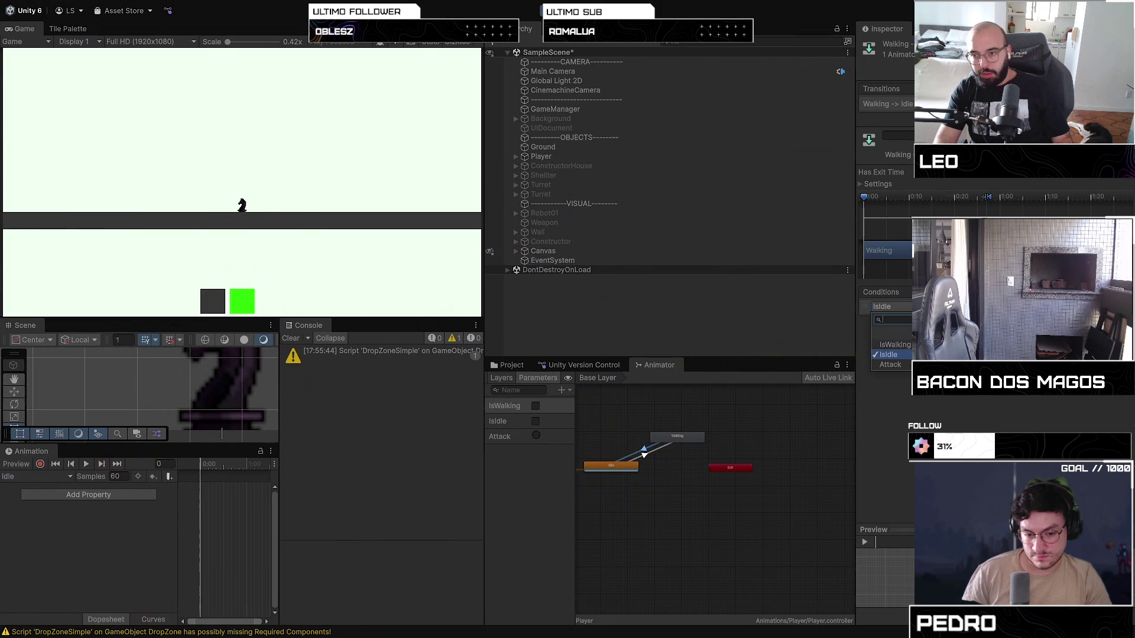
click(886, 319)
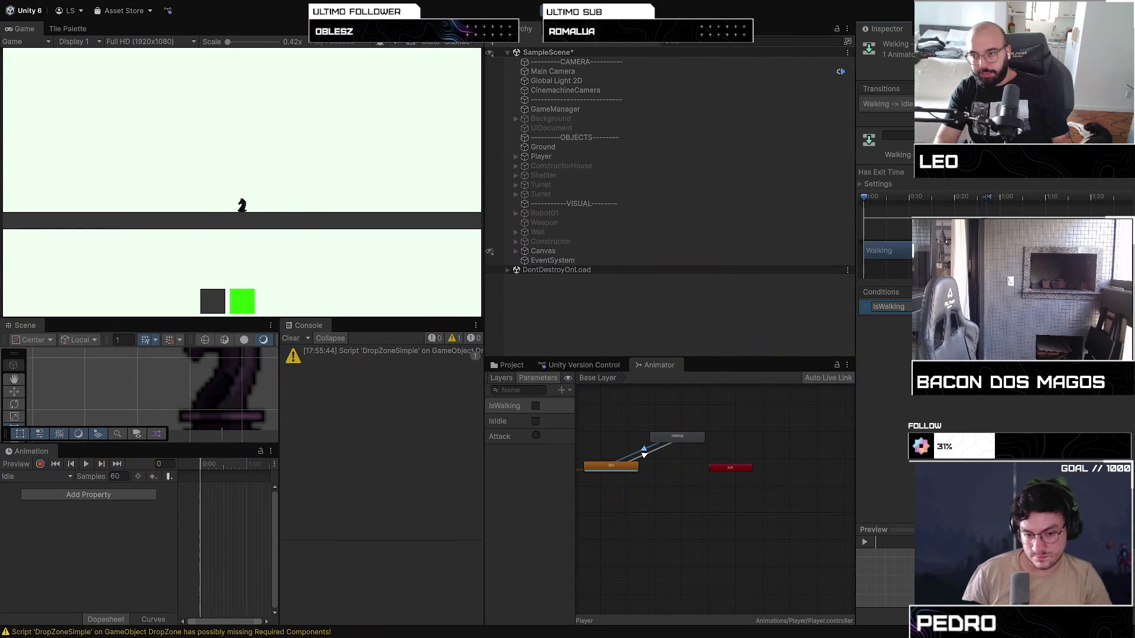
key(ctrl+s)
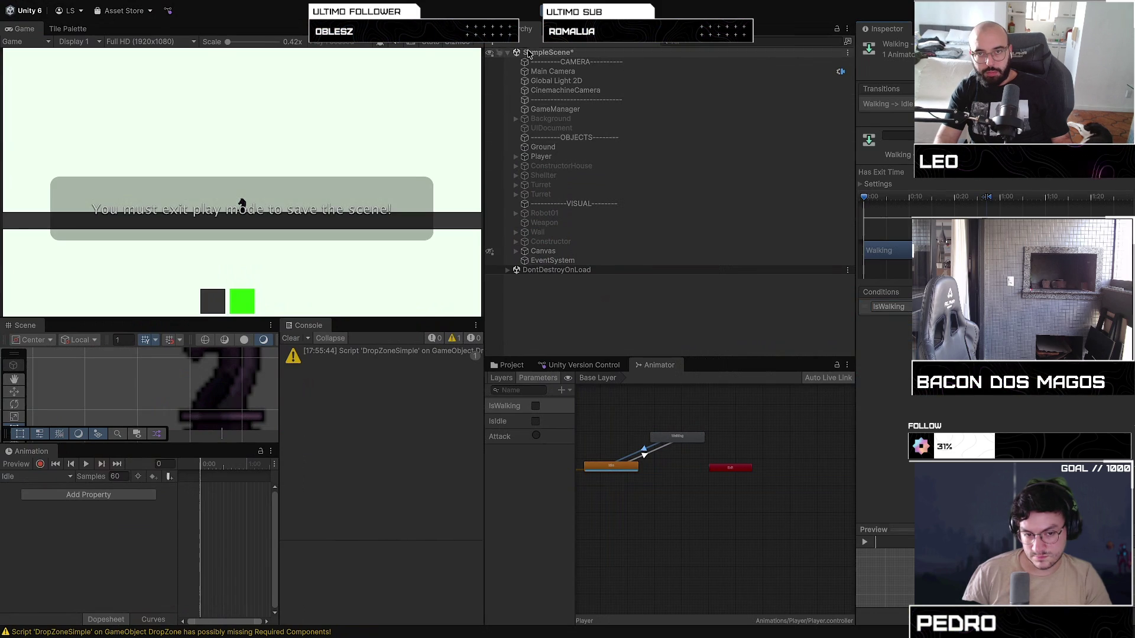
key(ctrl+p)
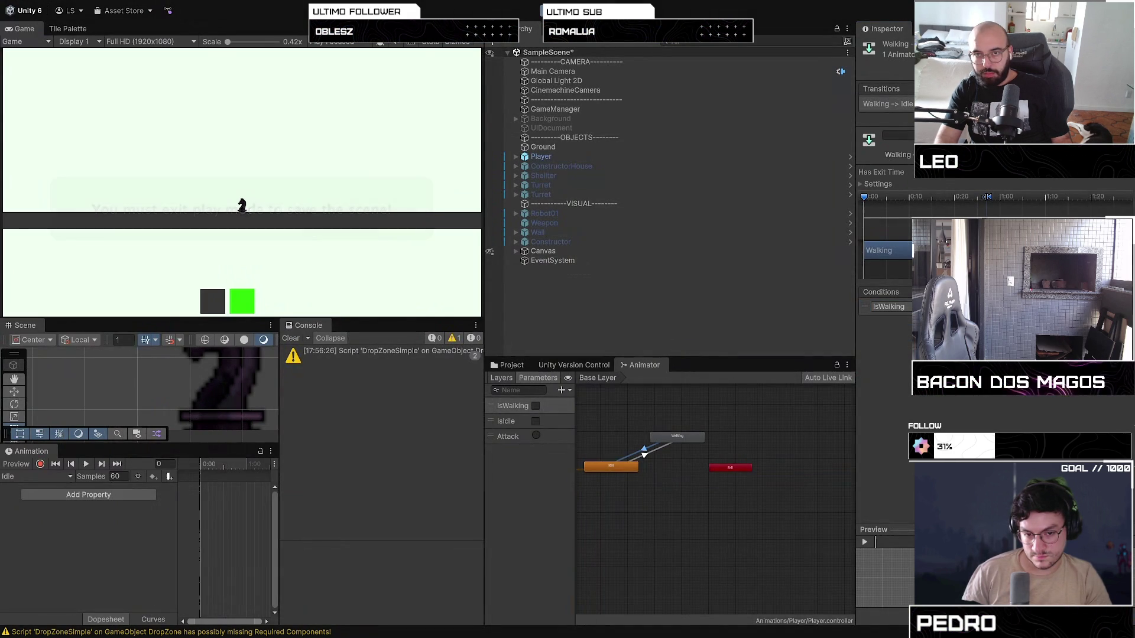
Run a quick play test of the walking and select the Player
key(ctrl+p)
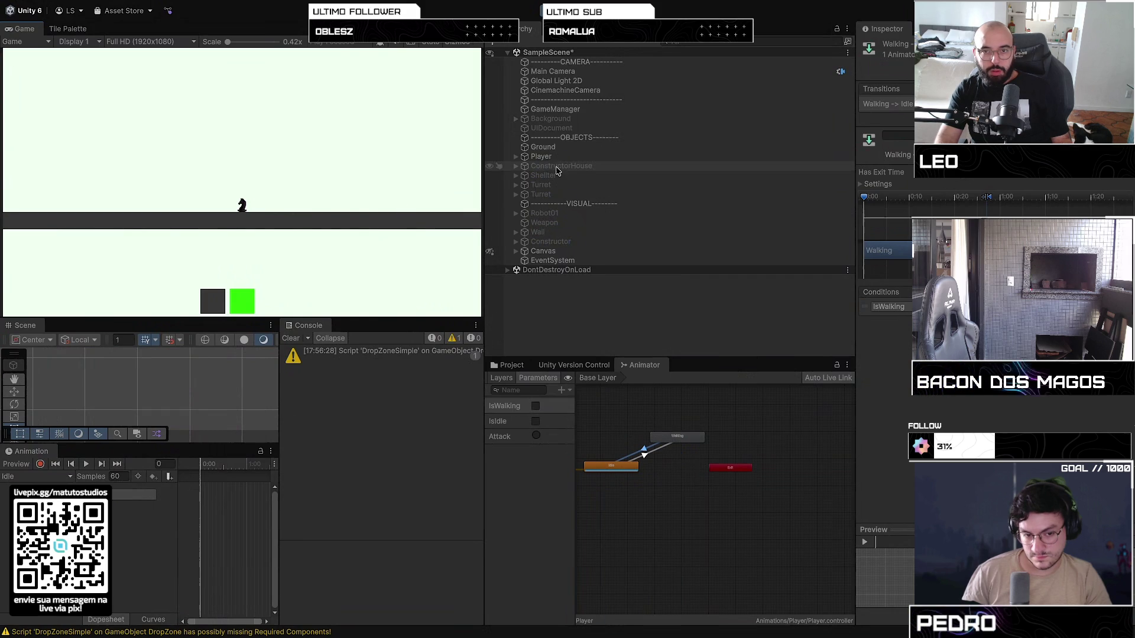
click(541, 156)
key(ctrl+p)
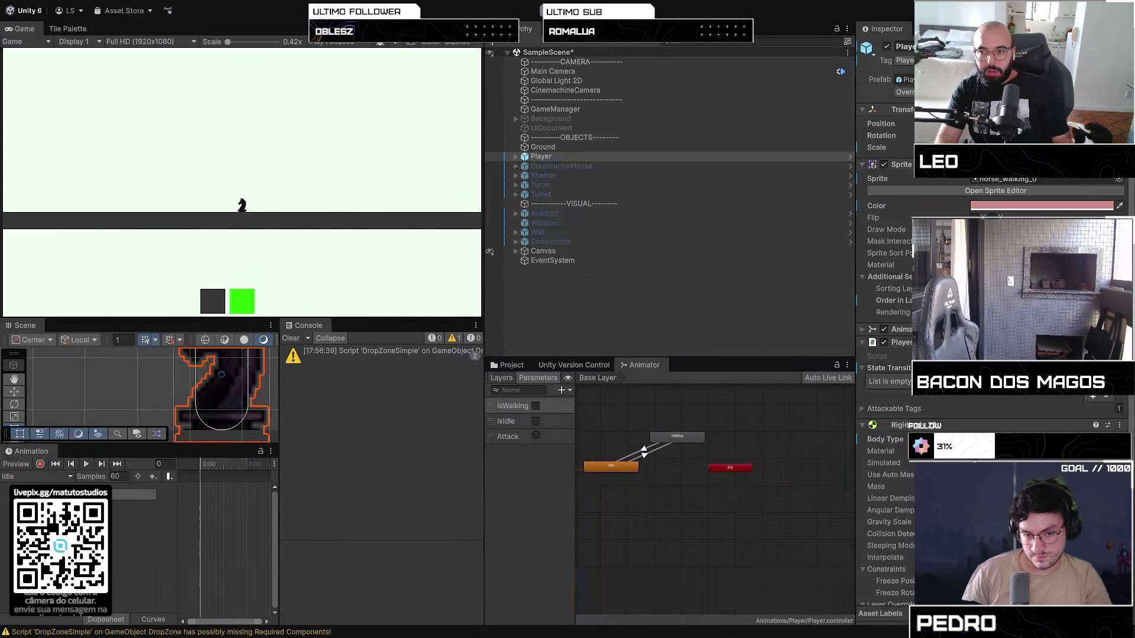
Keep the Player Animator's culling mode at Always Animate
click(862, 330)
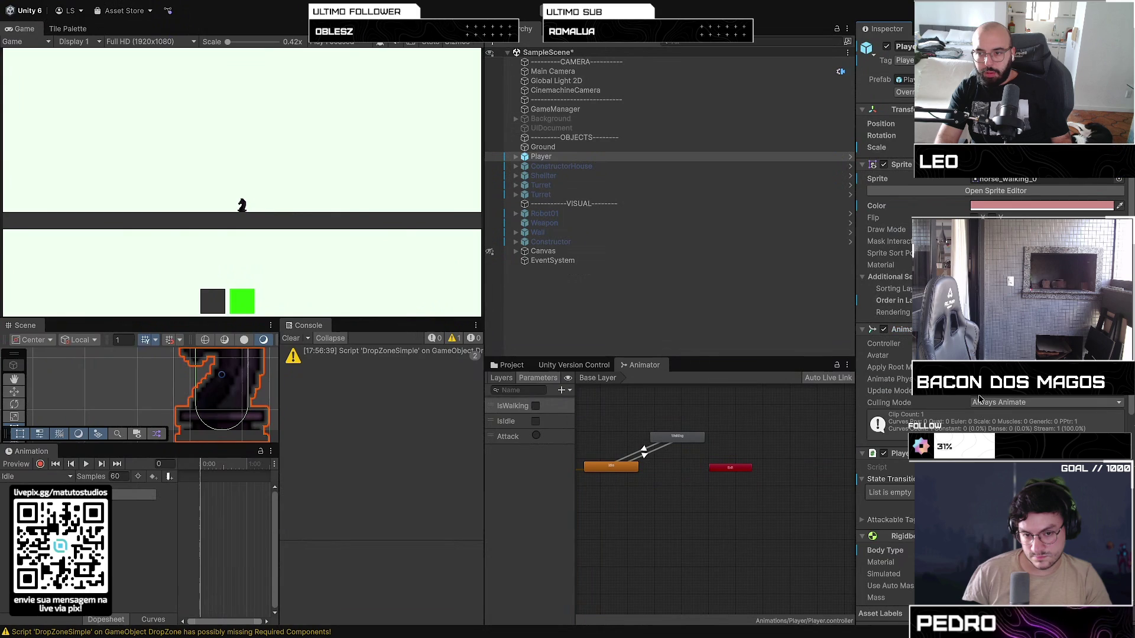
click(980, 402)
click(995, 409)
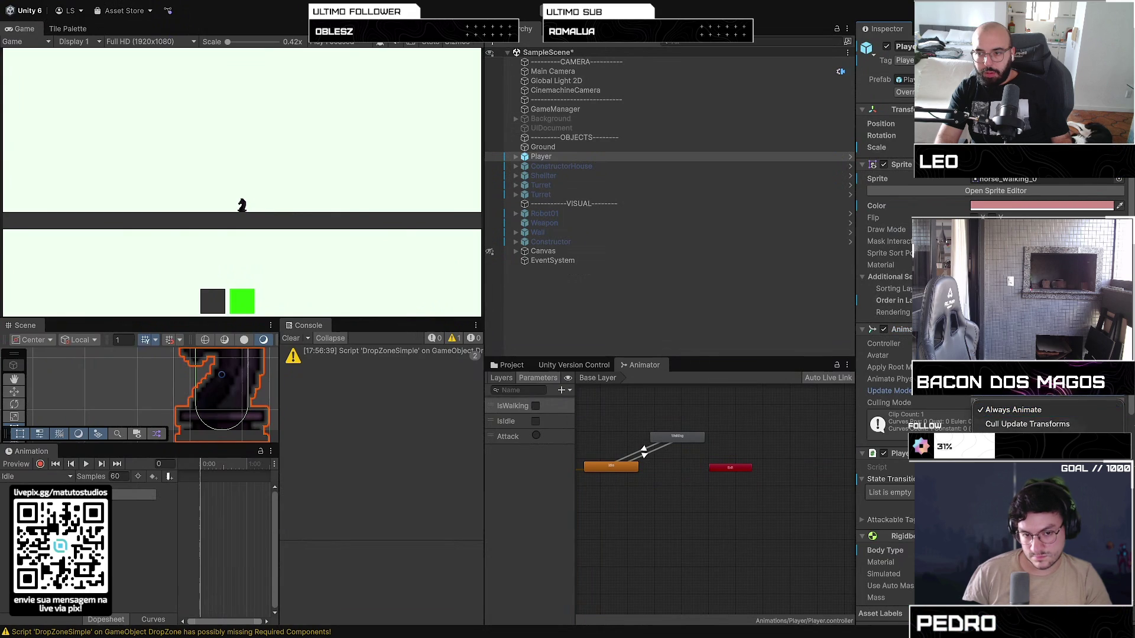
scroll(993, 402, down, 2)
scroll(993, 402, up, 1)
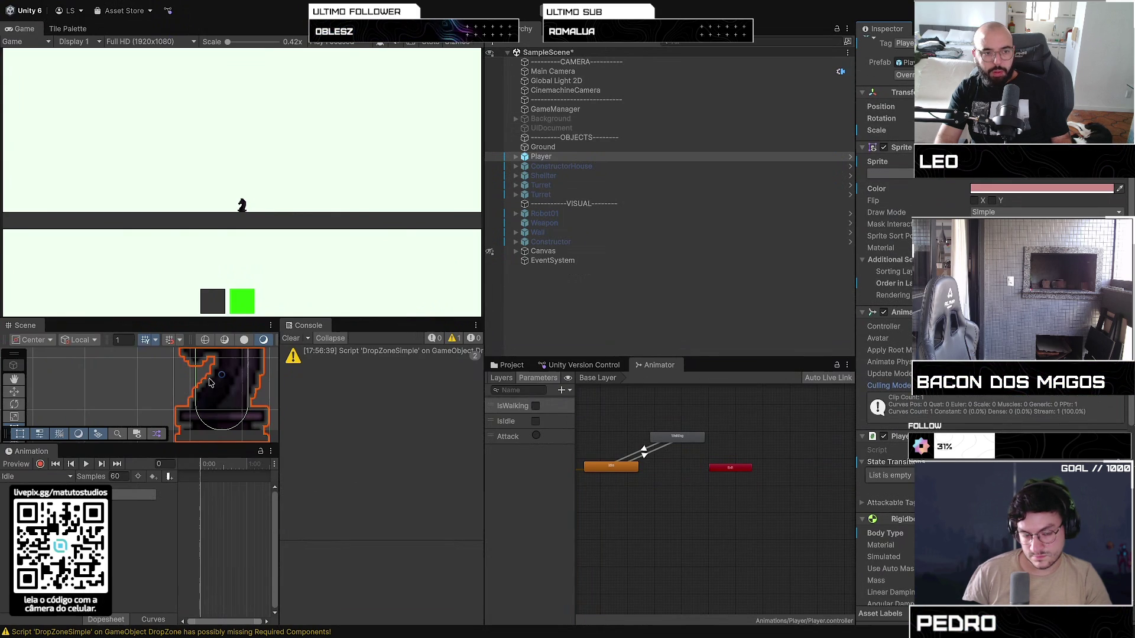
Change the Walking clip's Samples from 10 to 20 in the Animation window
click(585, 157)
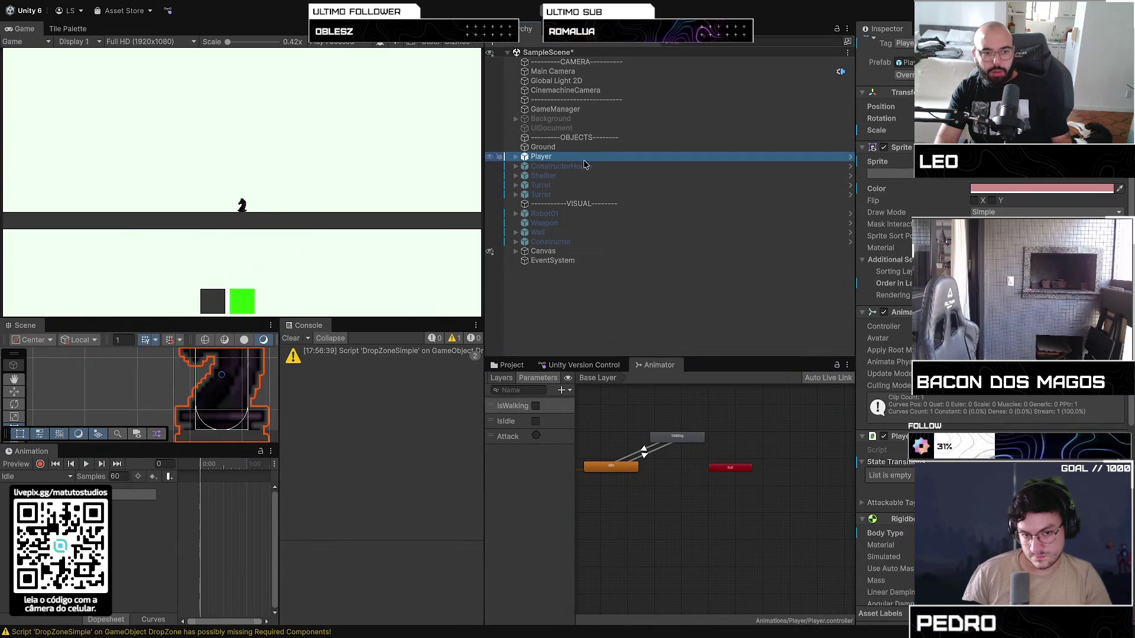
click(37, 477)
click(36, 496)
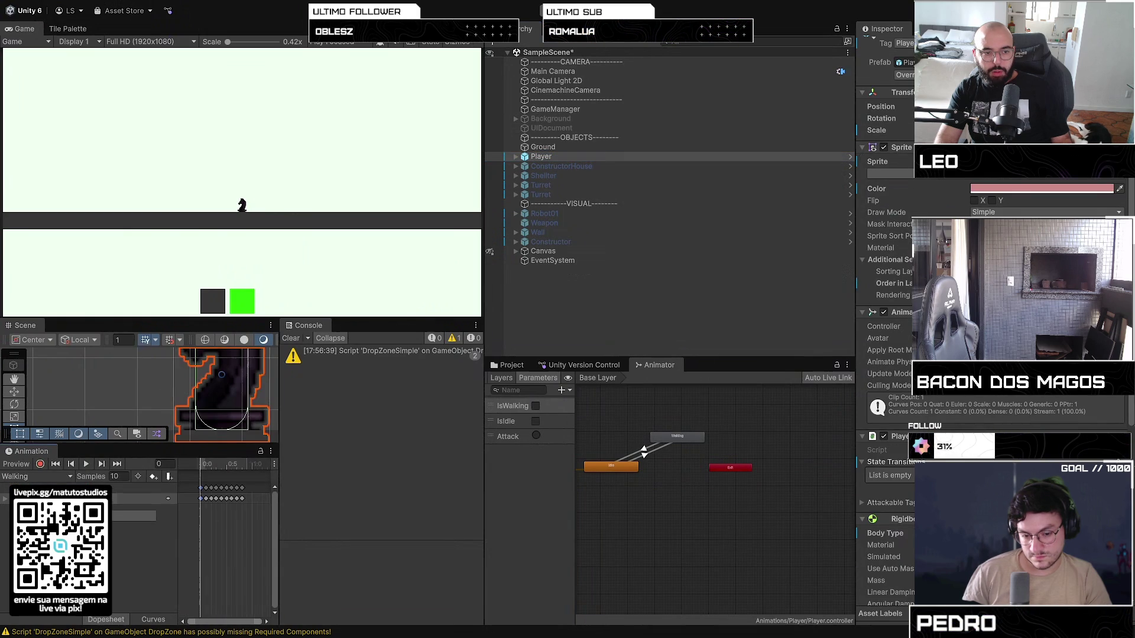
click(109, 476)
text(20)
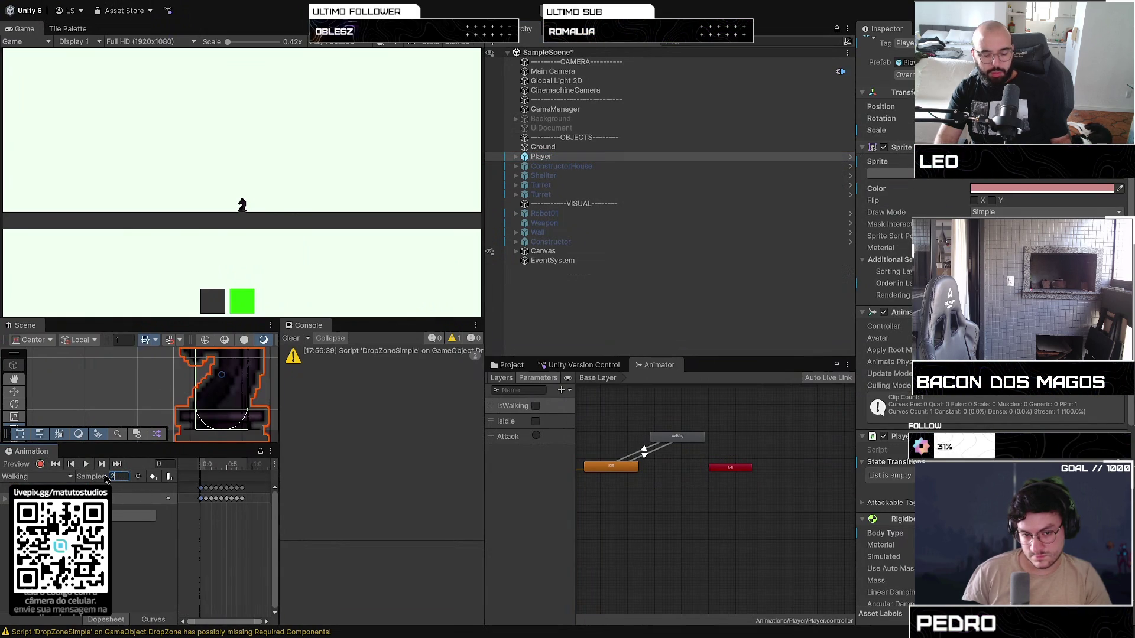
click(154, 533)
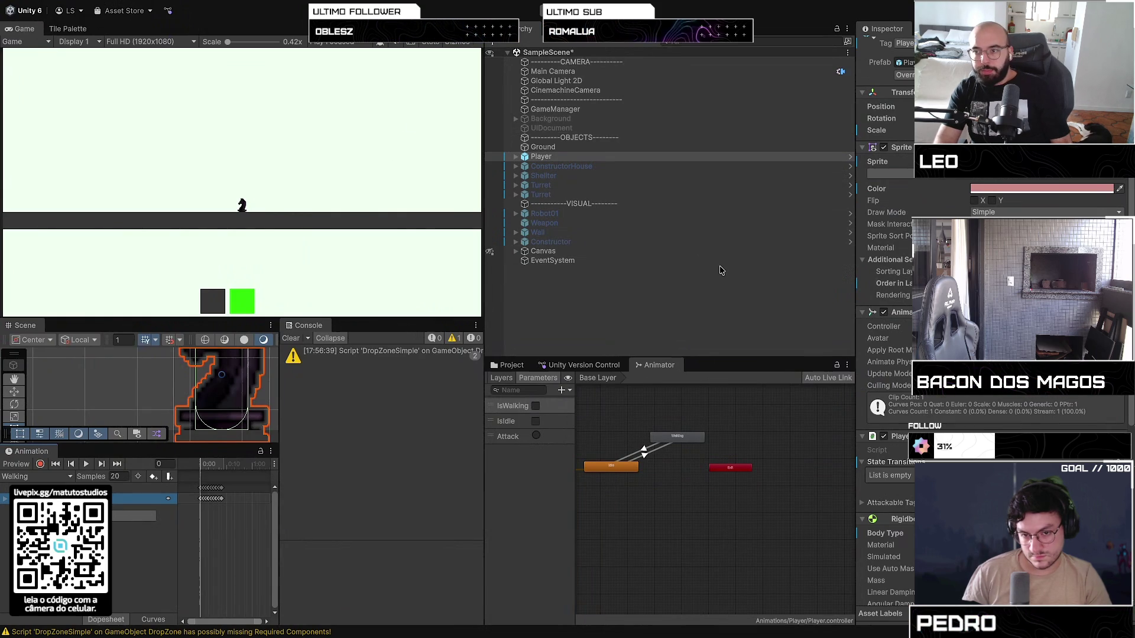
click(679, 438)
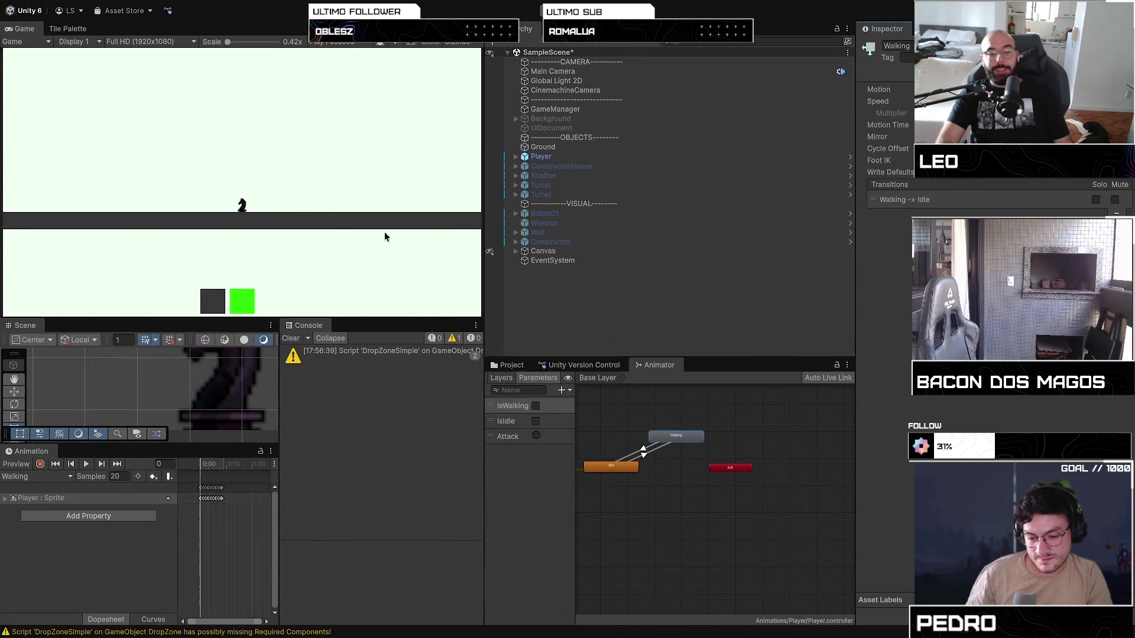
Play-test the game, moving the player right with D
key(ctrl+p)
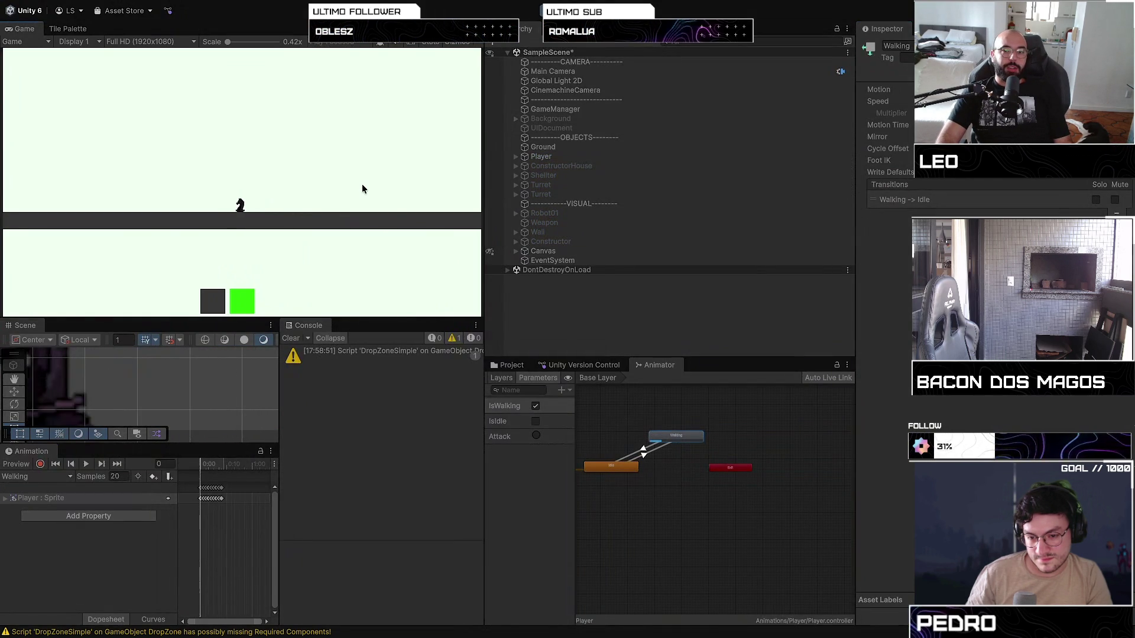
key(d)
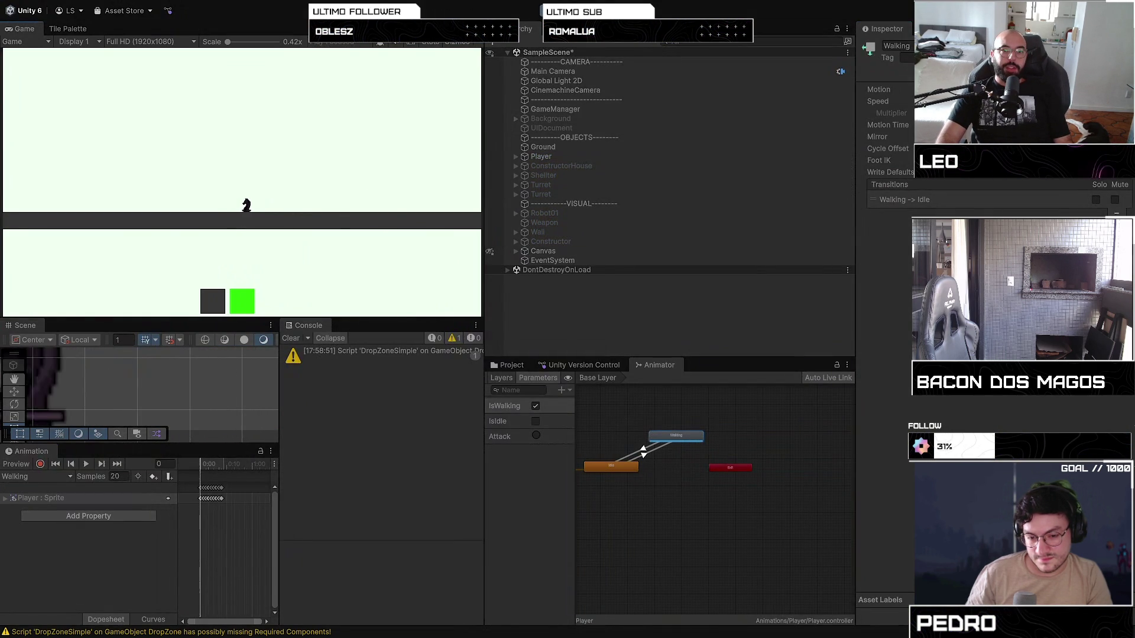
key(ctrl+p)
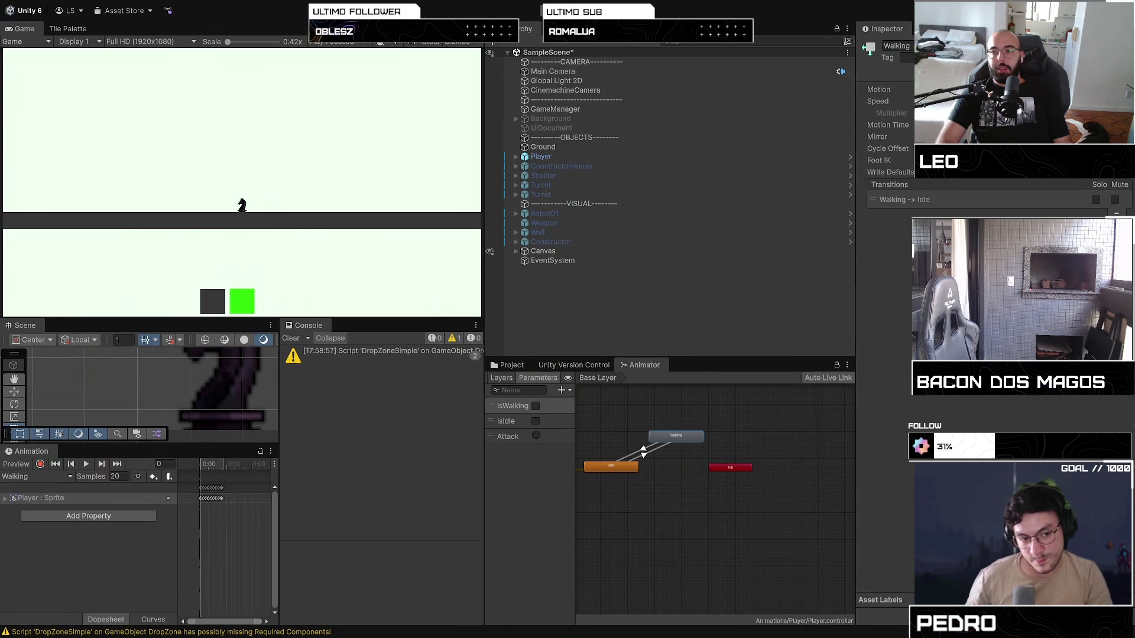
Review the Walking-to-Idle and Idle-to-Walking transition settings, then bring up the Project assets
click(579, 157)
click(672, 437)
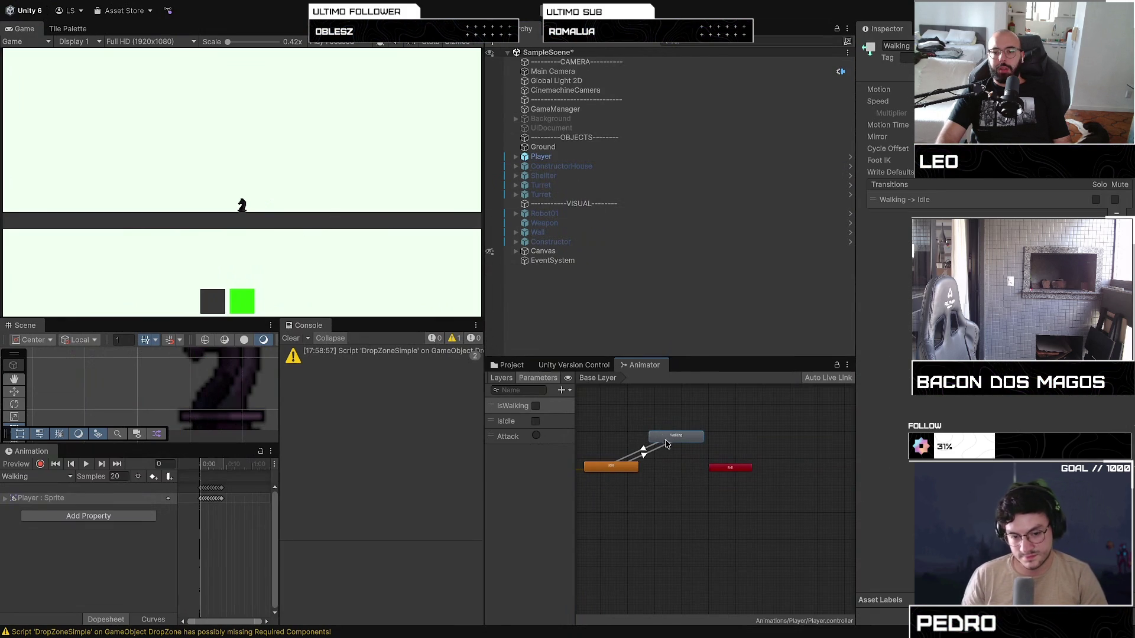
click(644, 451)
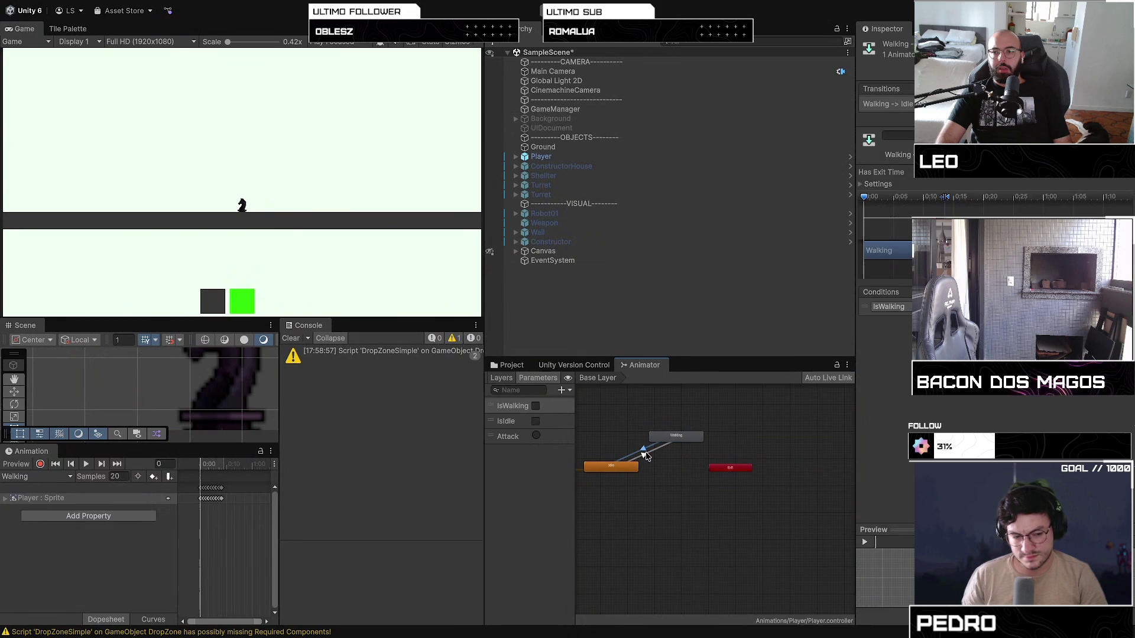
click(878, 186)
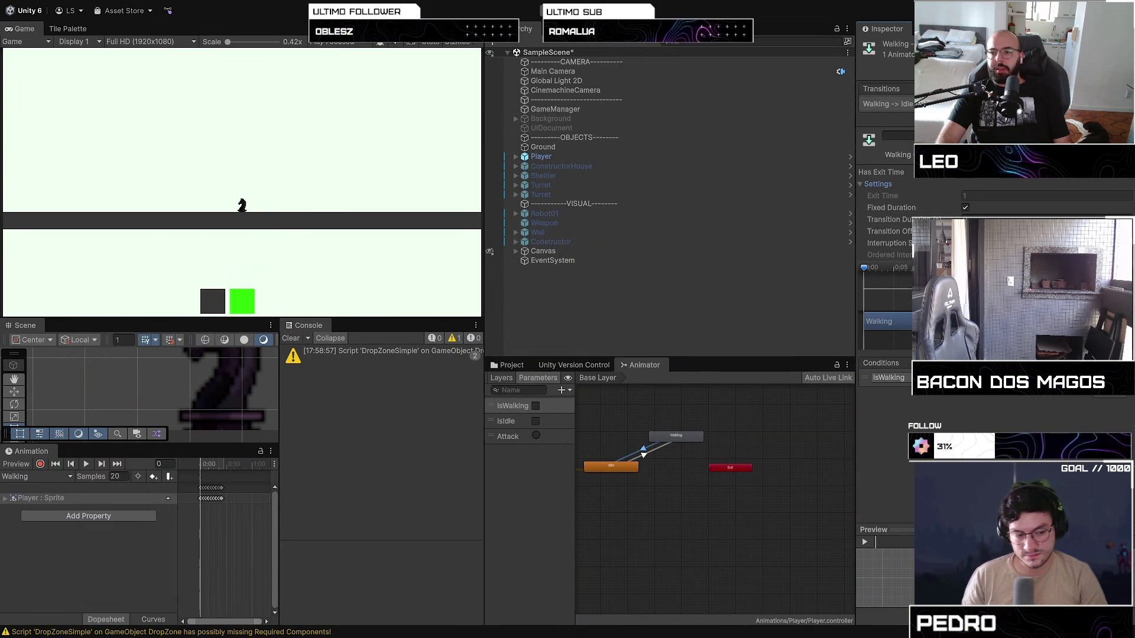
click(654, 451)
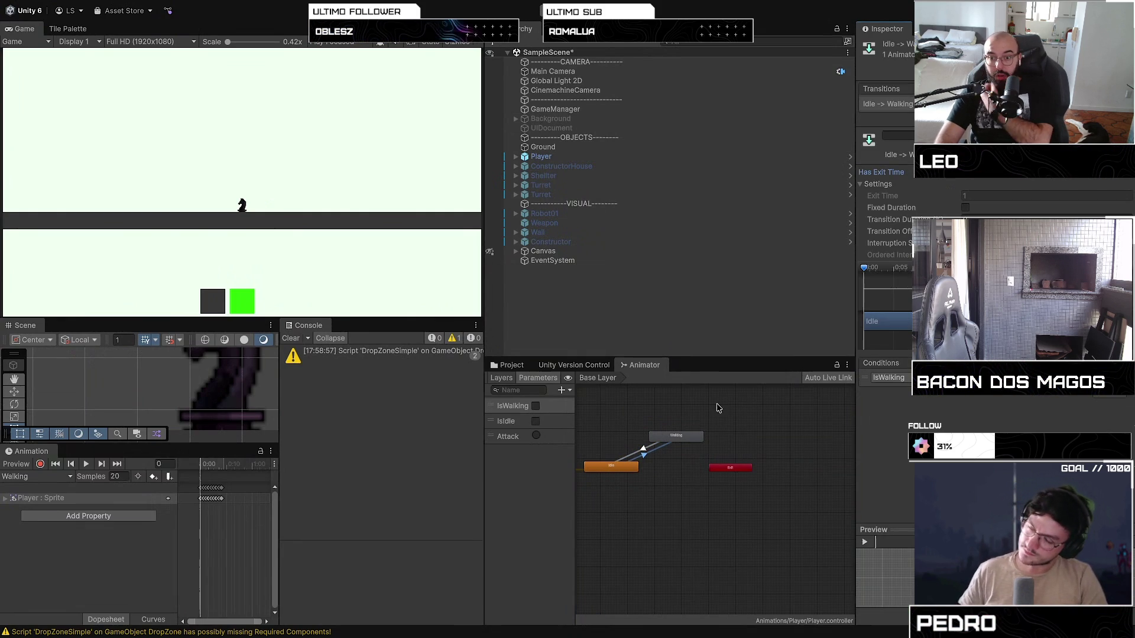
click(675, 434)
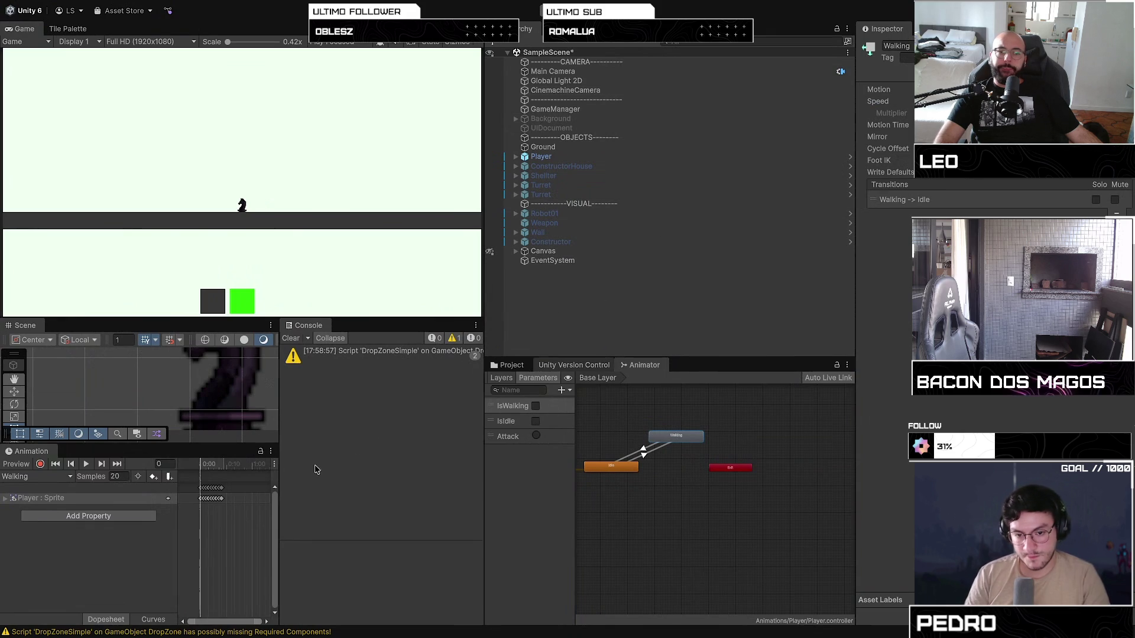
click(512, 365)
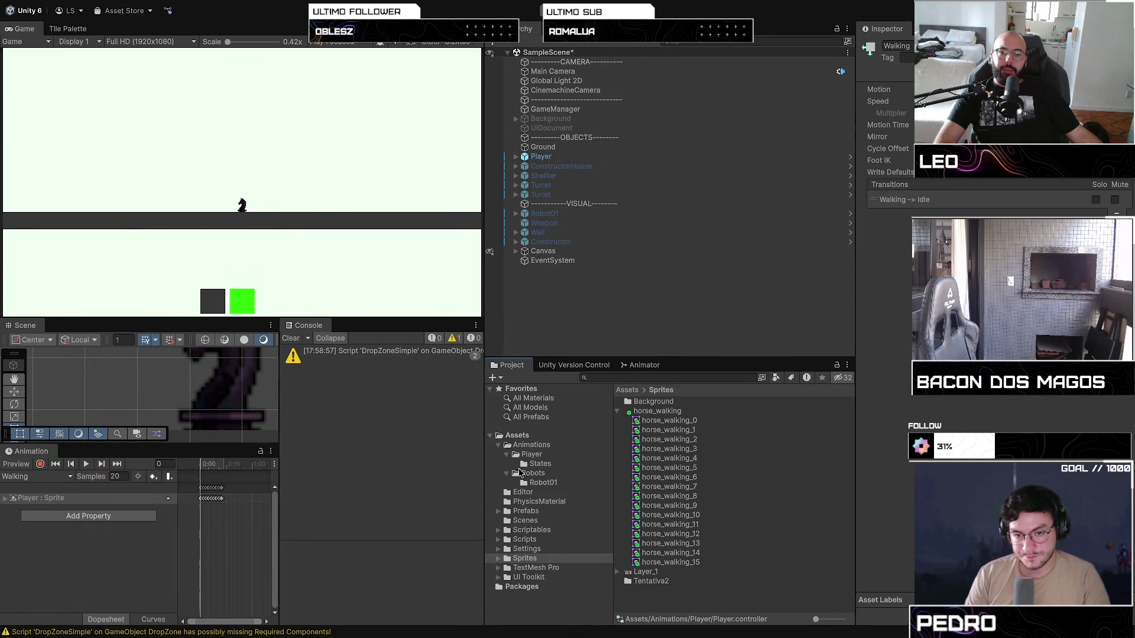
Enable Loop Time on the Walking clip in Animations/Player/States and enter play mode
click(525, 456)
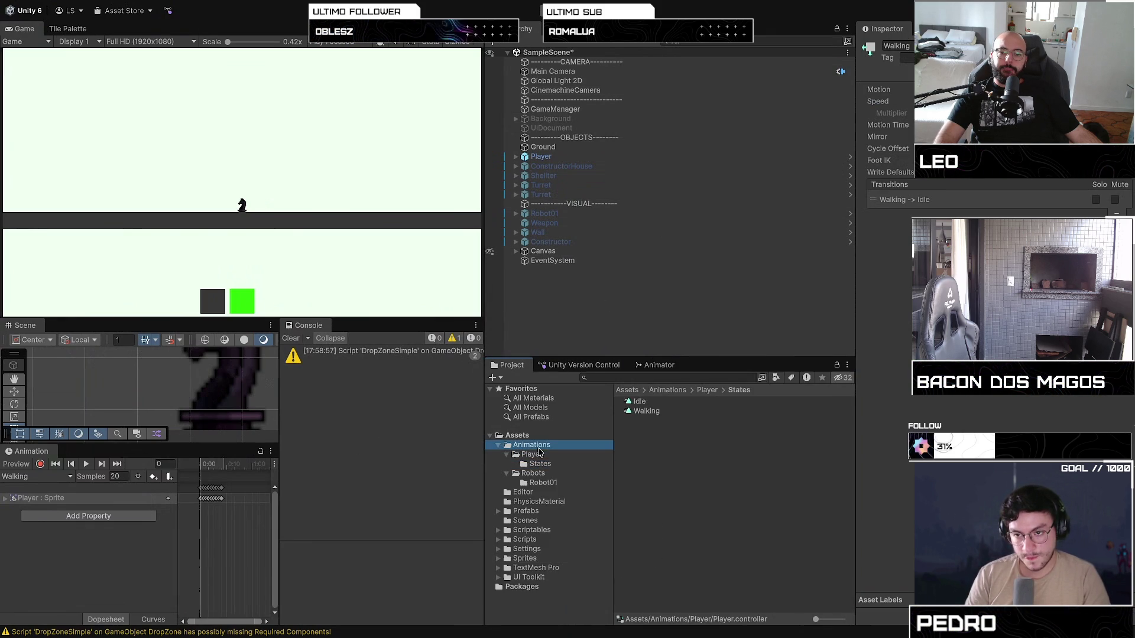
click(540, 464)
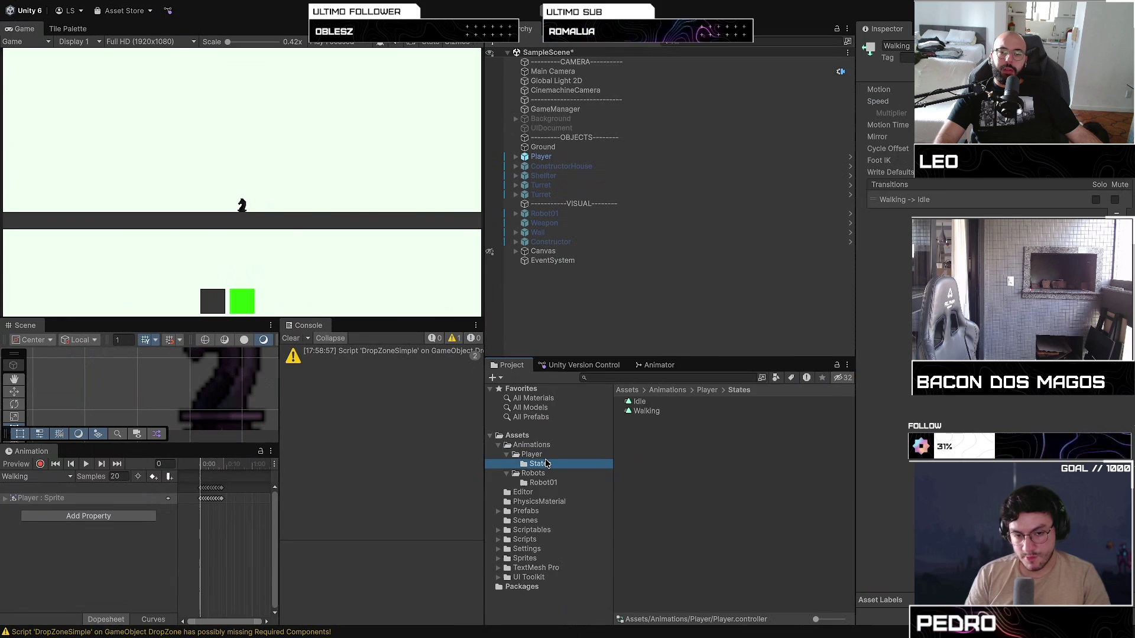
click(646, 411)
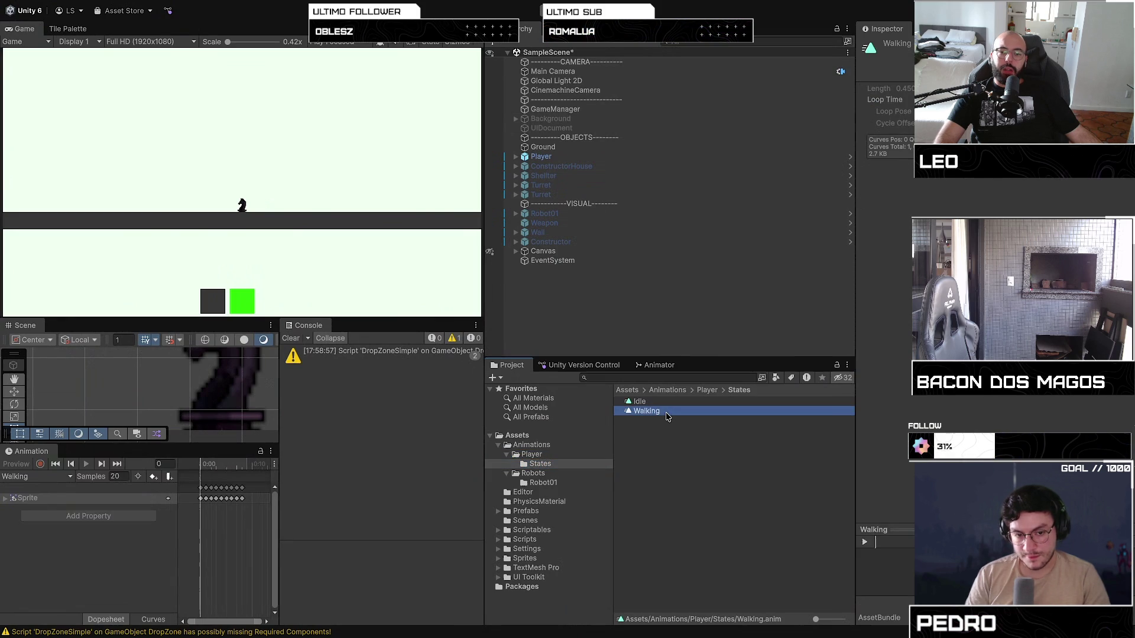
click(885, 99)
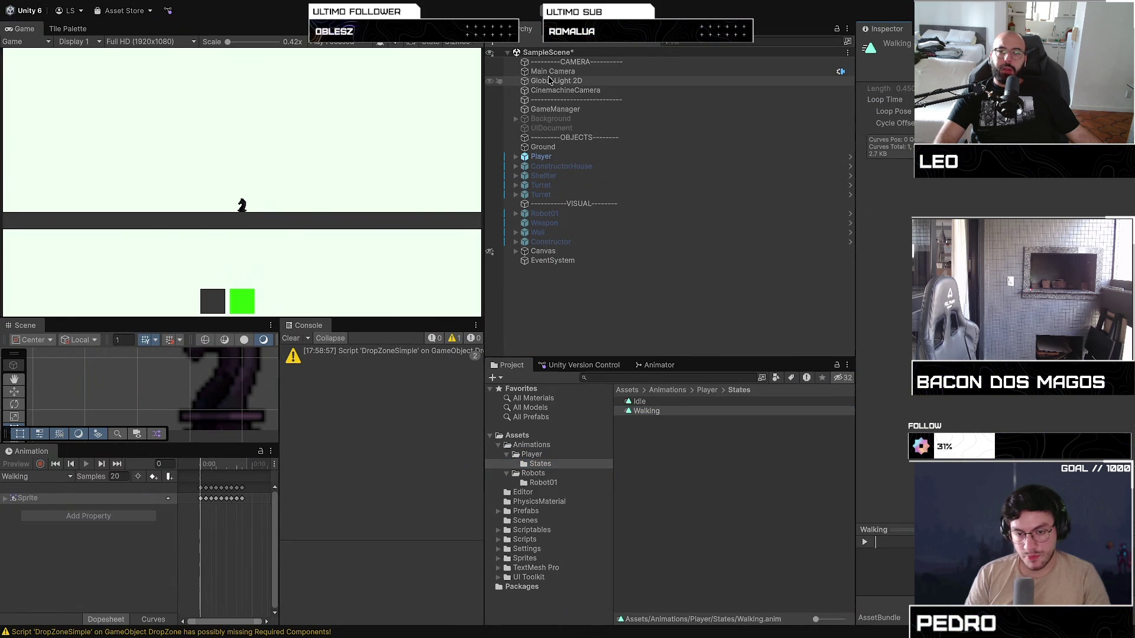
key(ctrl+p)
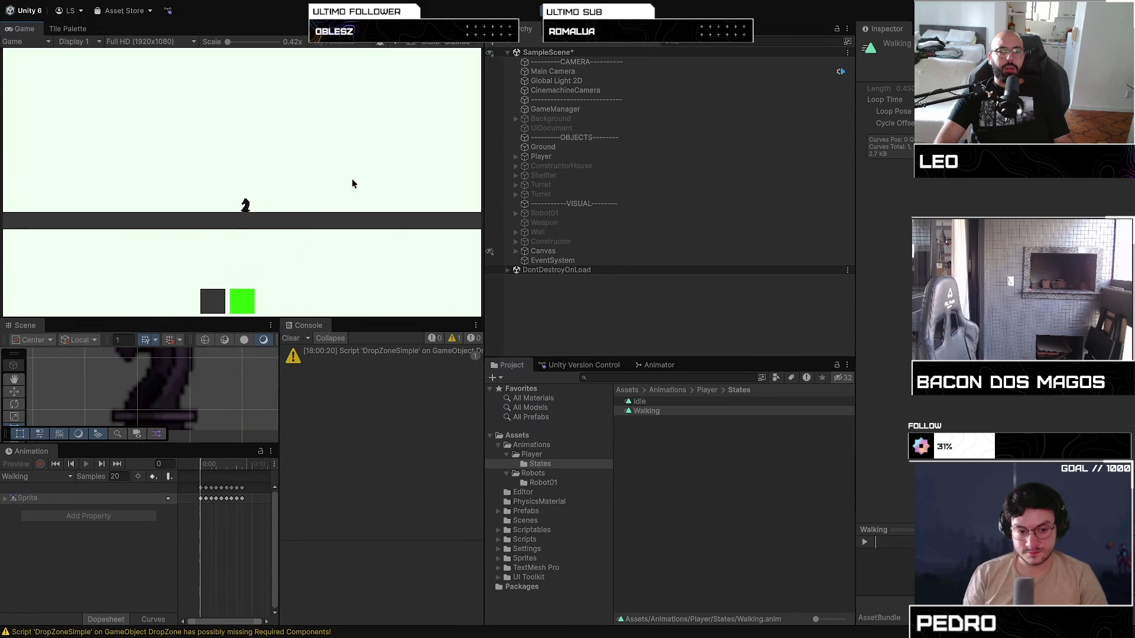
Spawn a constructor and a wall unit, zoom the Game view to 1.5x, then stop playing
click(243, 299)
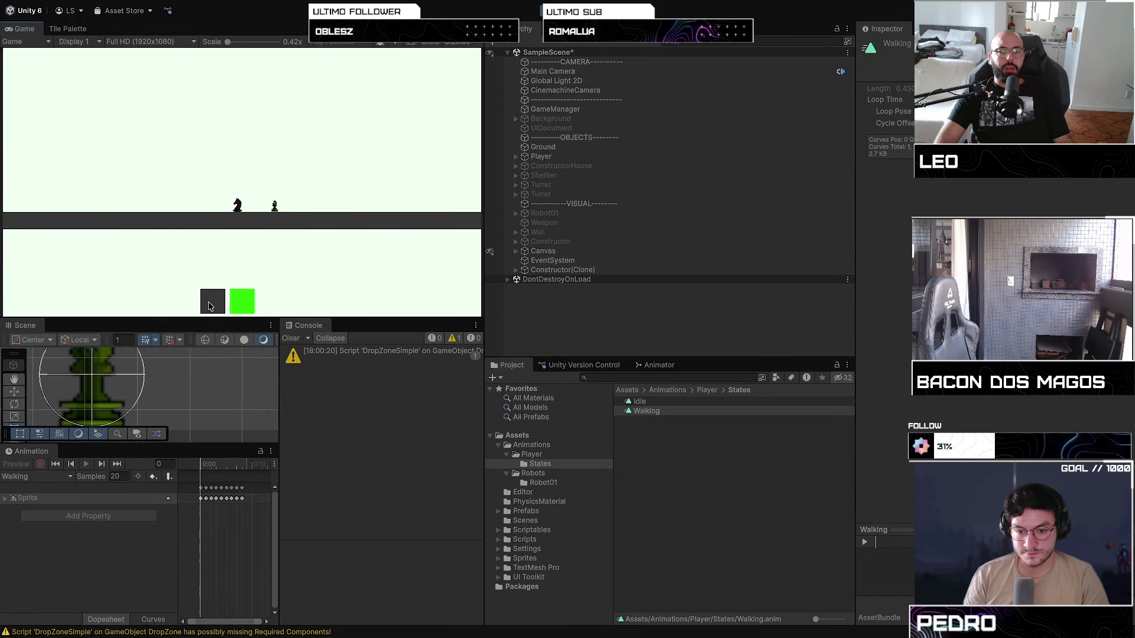
click(211, 305)
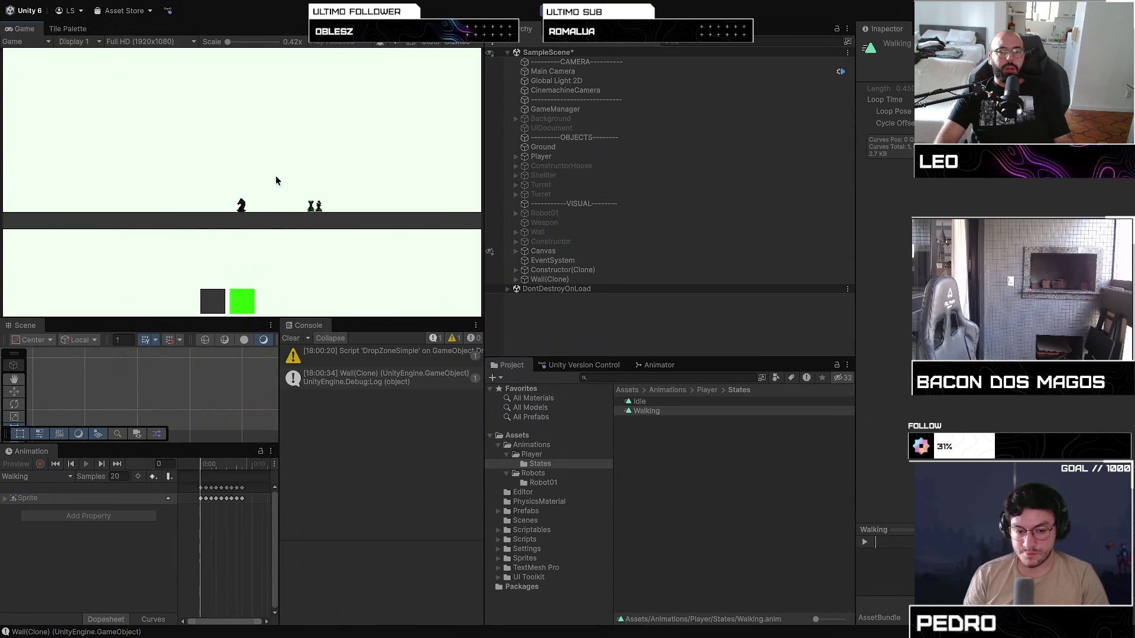
drag(226, 41, 253, 43)
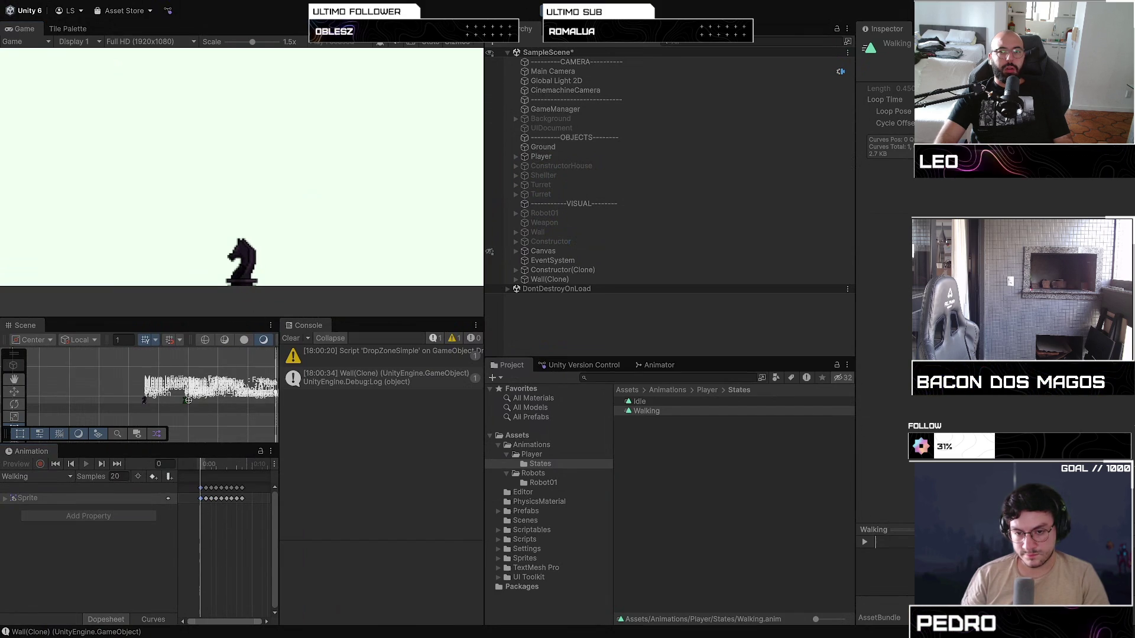
key(ctrl+p)
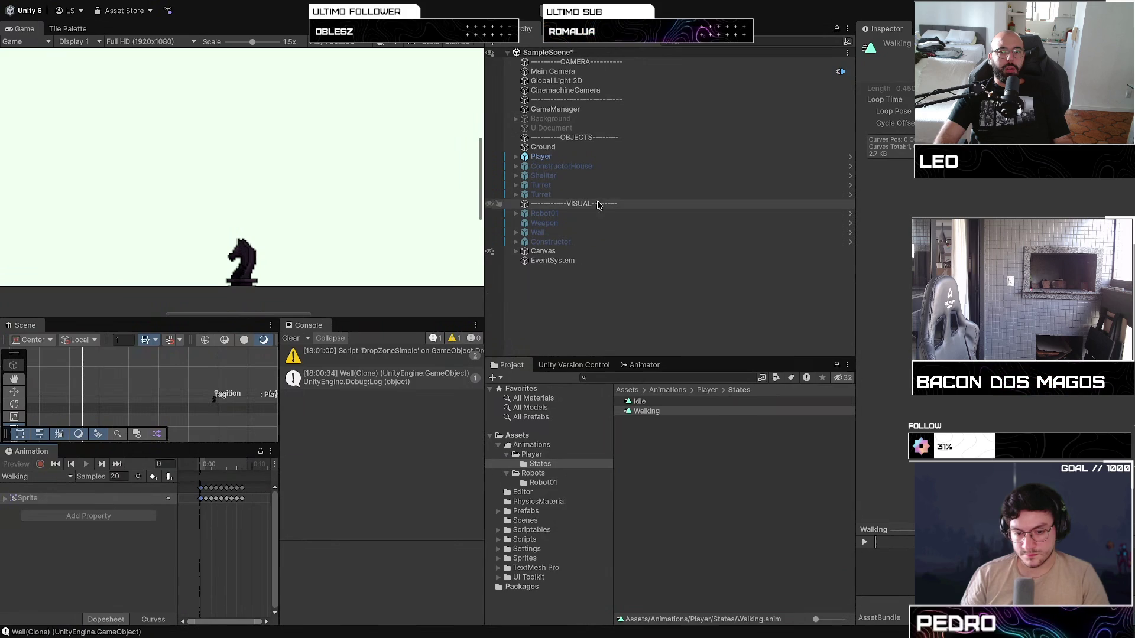
Open the Player prefab and frame it in the Scene view
click(584, 166)
click(585, 157)
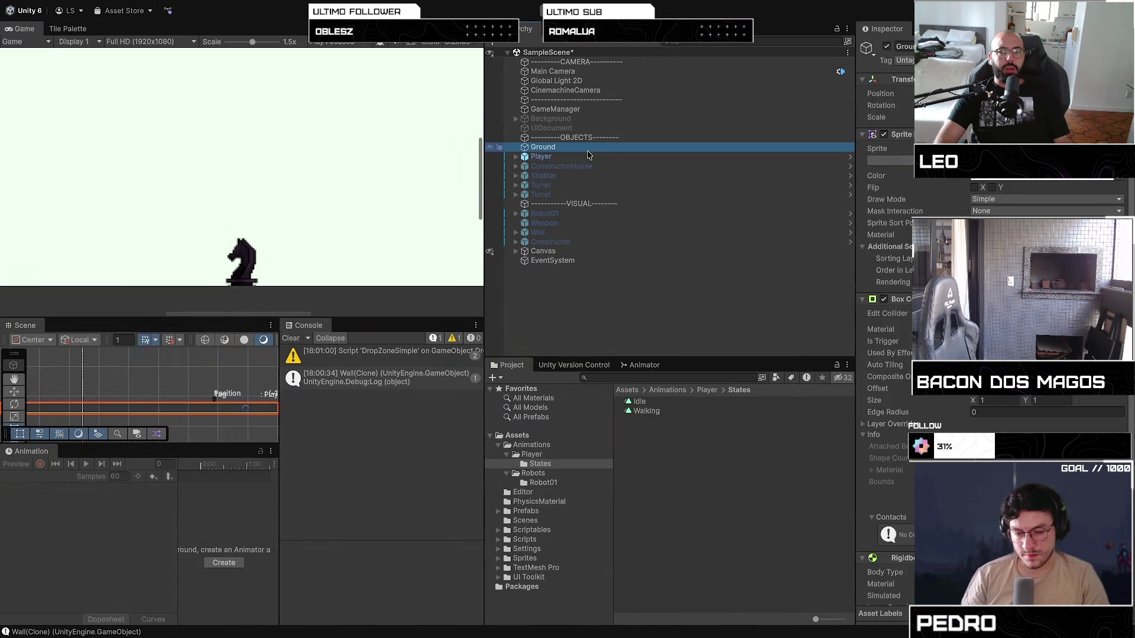
click(849, 156)
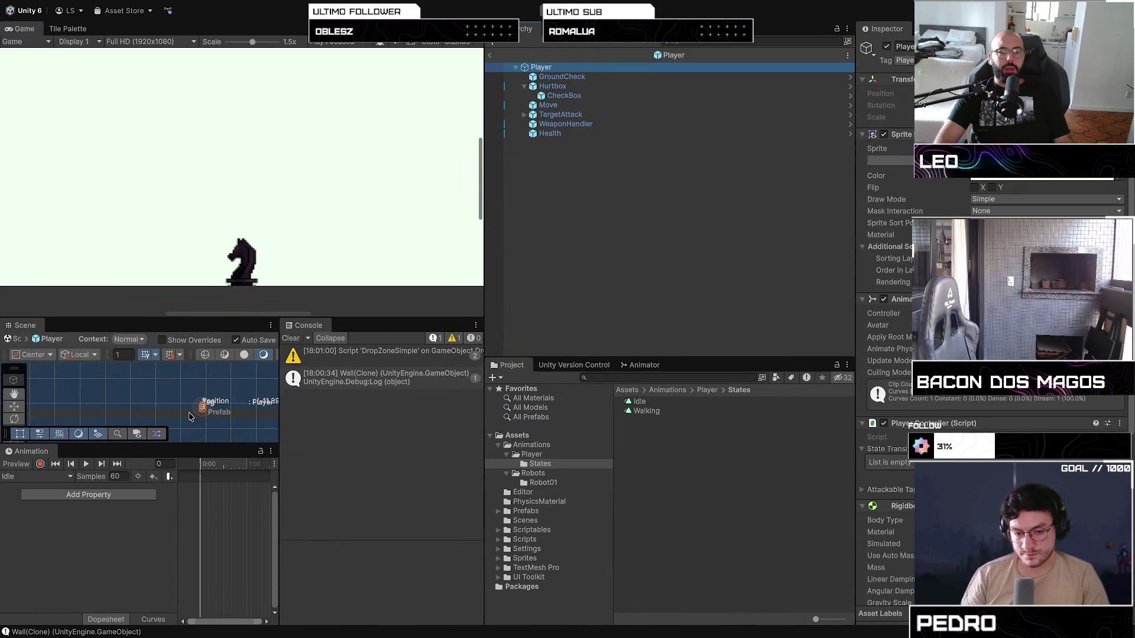
key(f)
scroll(123, 409, up, 3)
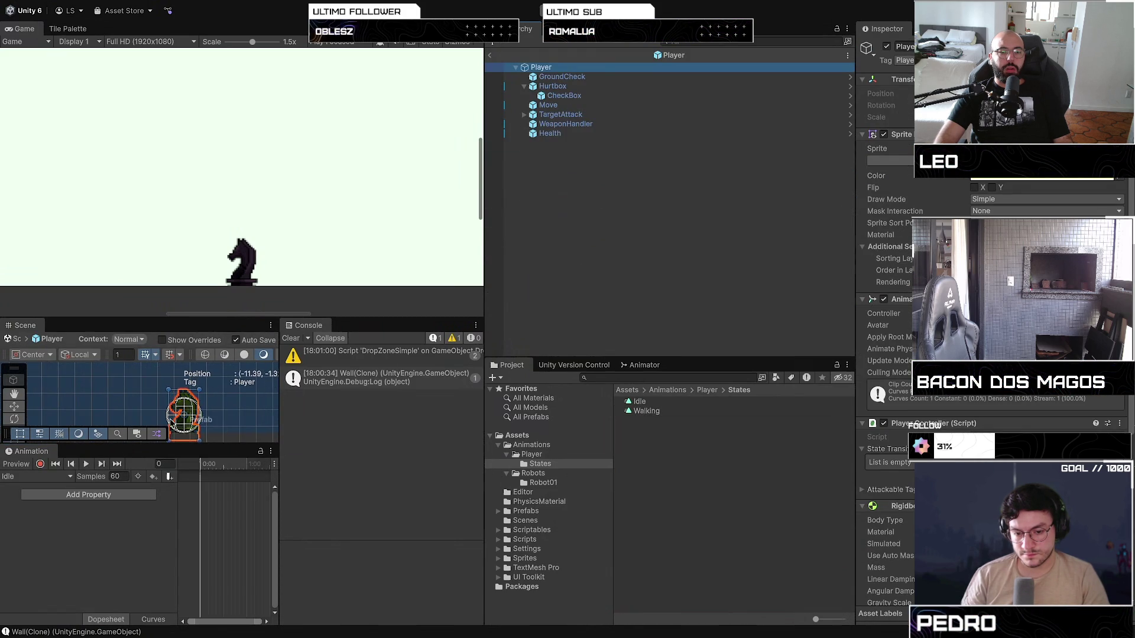
drag(246, 408, 263, 413)
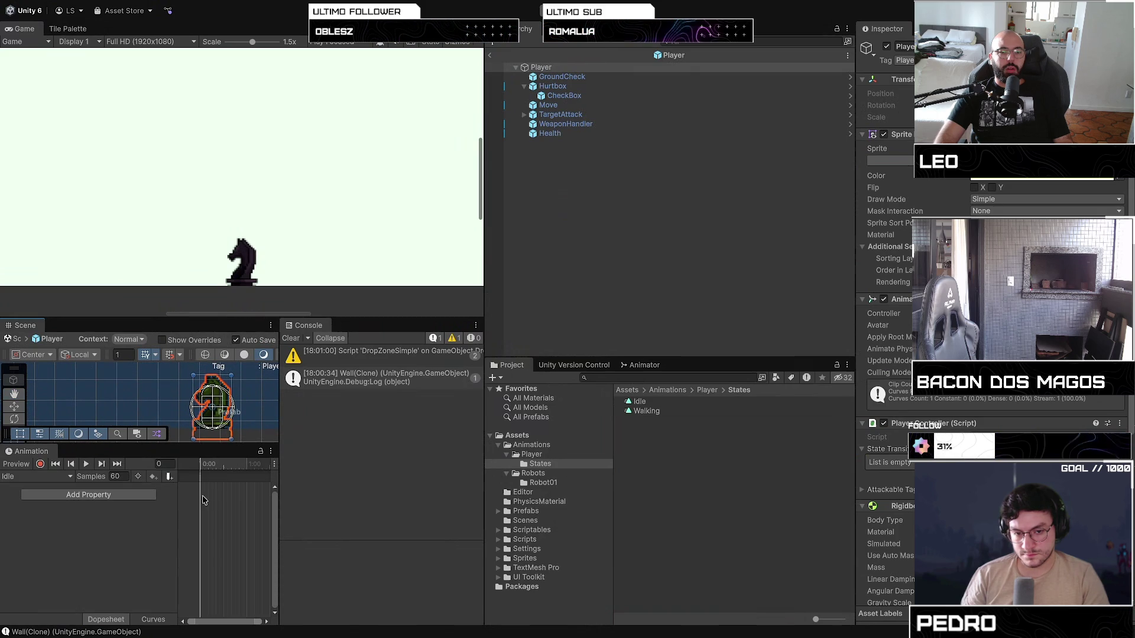
Change and apply horse_walking's Pixels Per Unit, then show the Walking clip in the Animation window
click(778, 424)
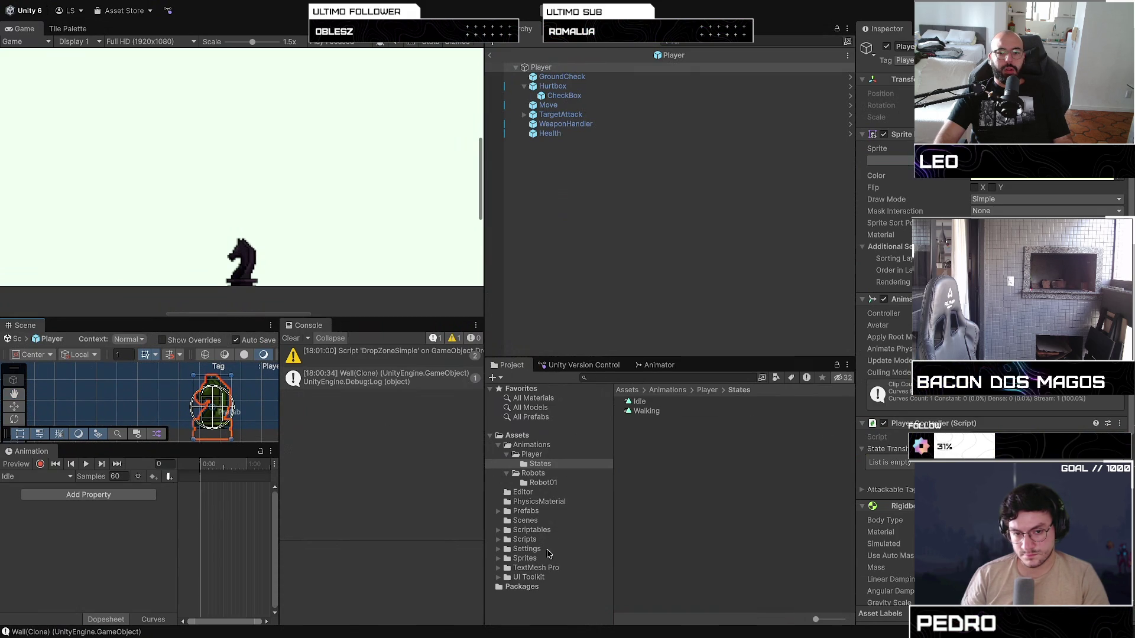
click(525, 558)
click(657, 411)
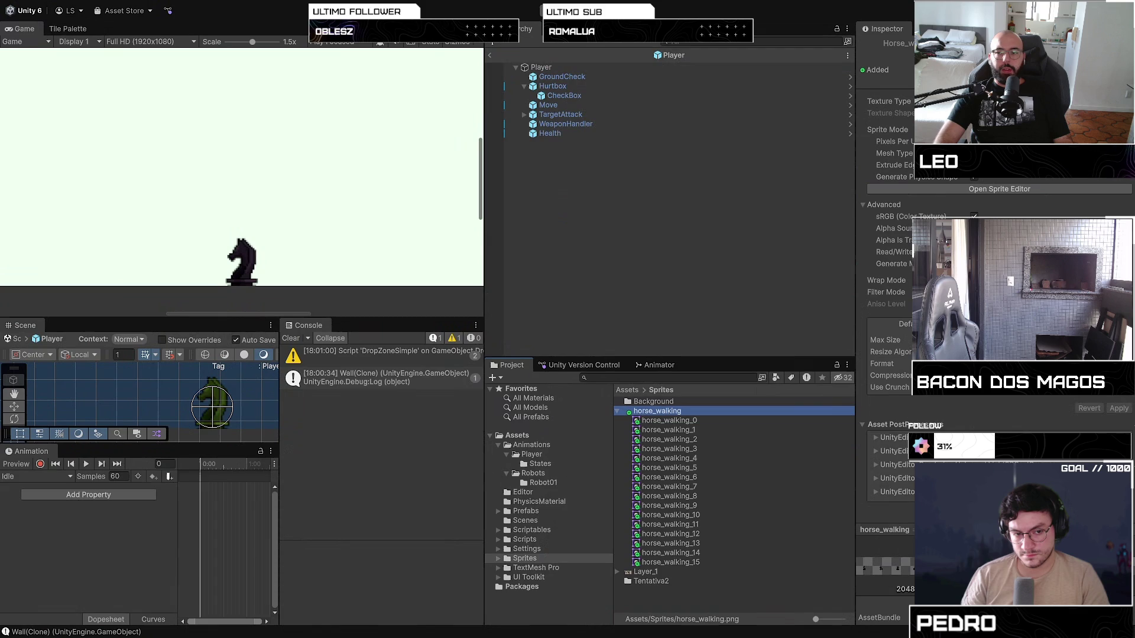
drag(922, 141, 934, 141)
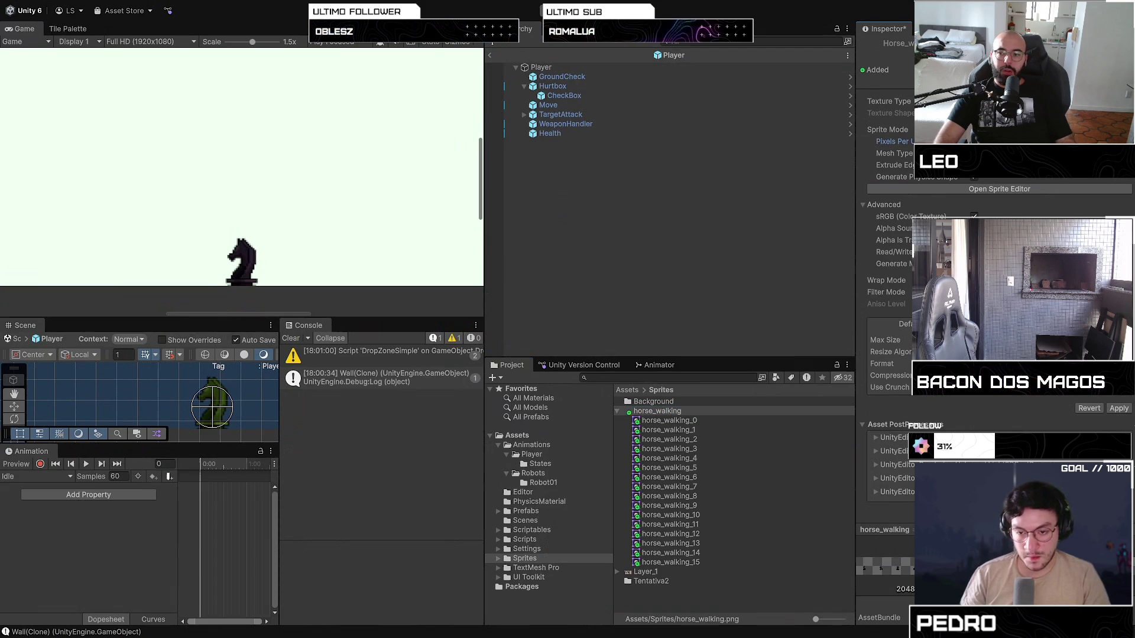
click(1115, 411)
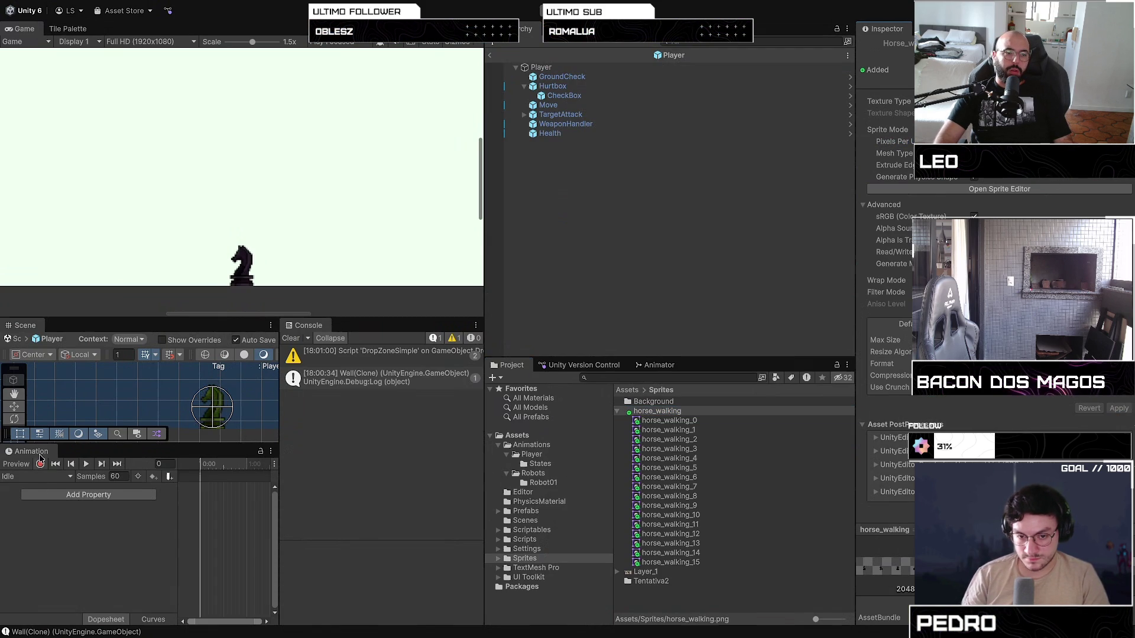
click(25, 475)
click(18, 491)
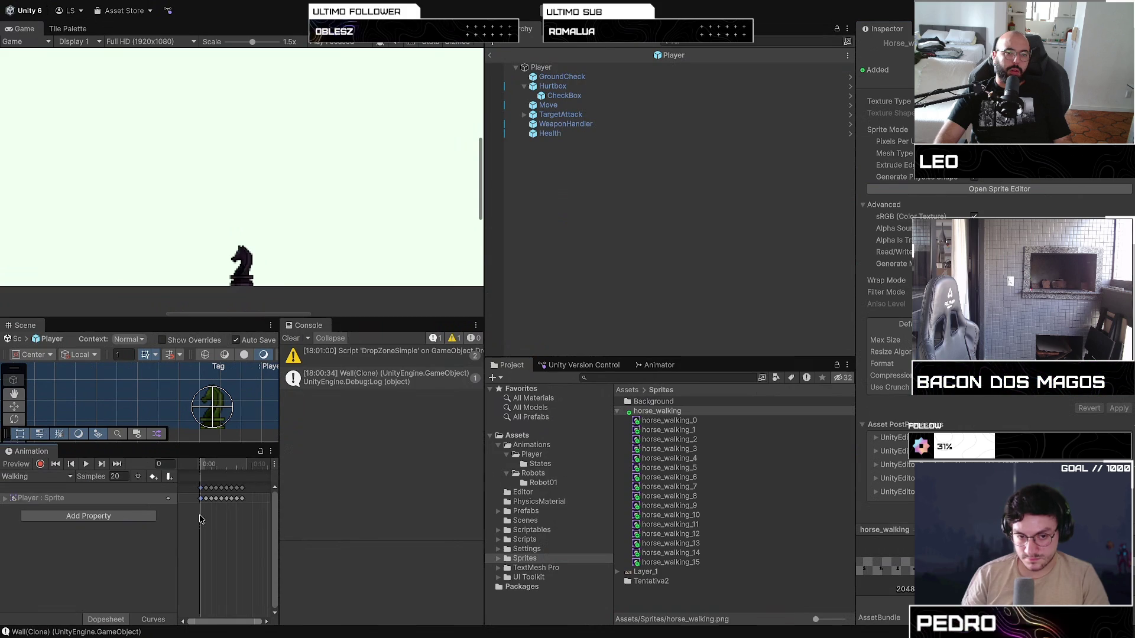
Step forward and back through the Walking clip's Player : Sprite keyframes to check the cycle
click(95, 499)
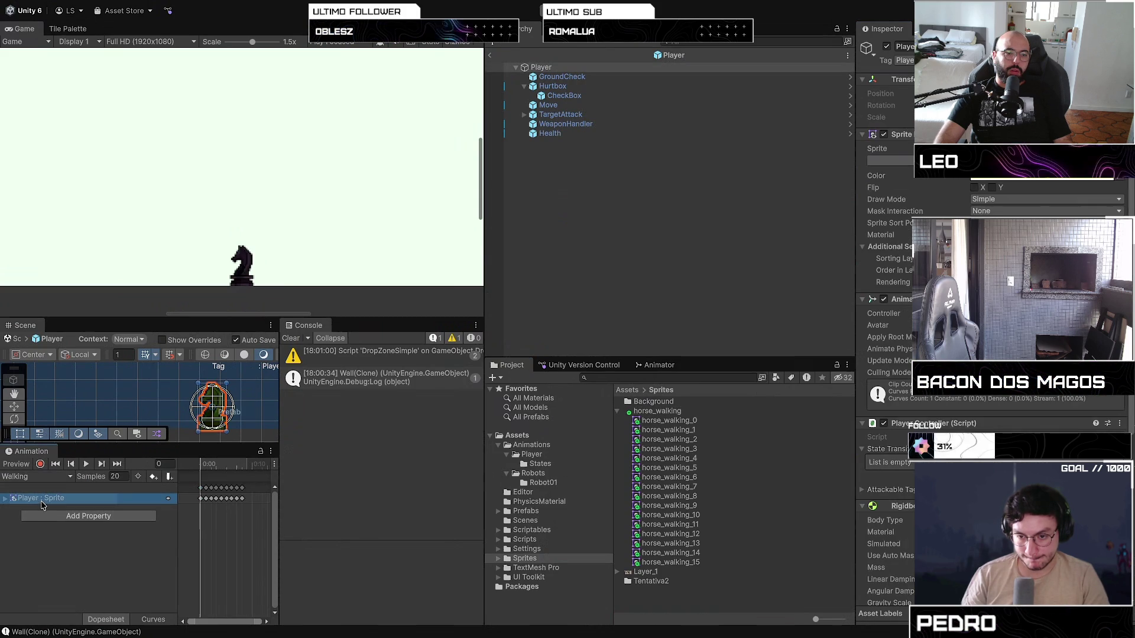
click(102, 465)
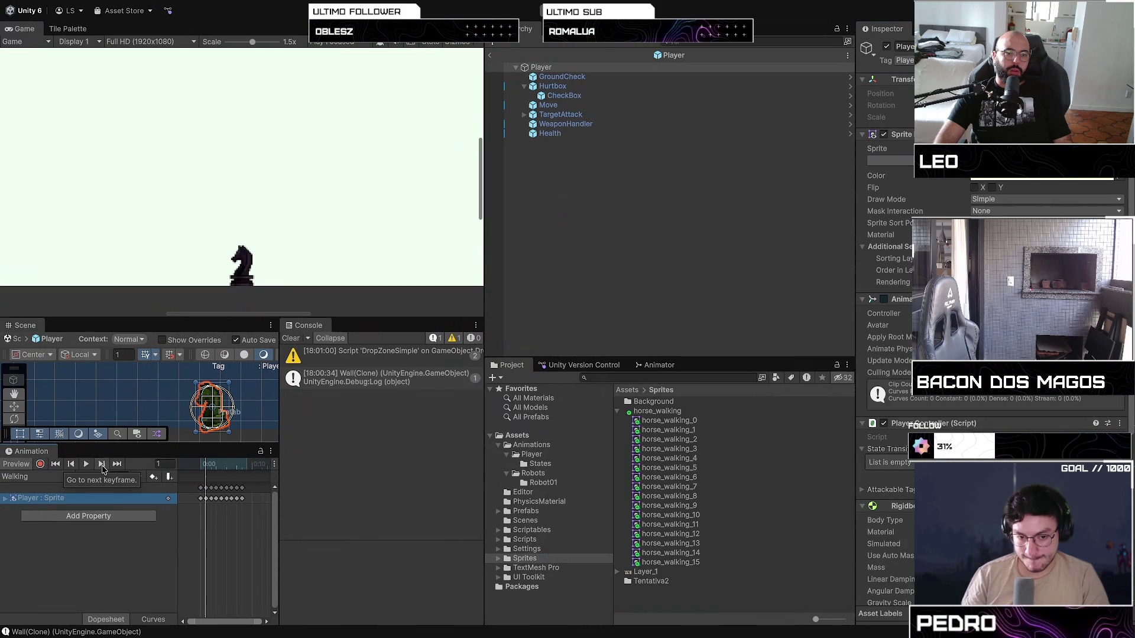
click(102, 466)
click(102, 466)
click(102, 466)
click(101, 466)
click(102, 466)
click(102, 466)
click(102, 466)
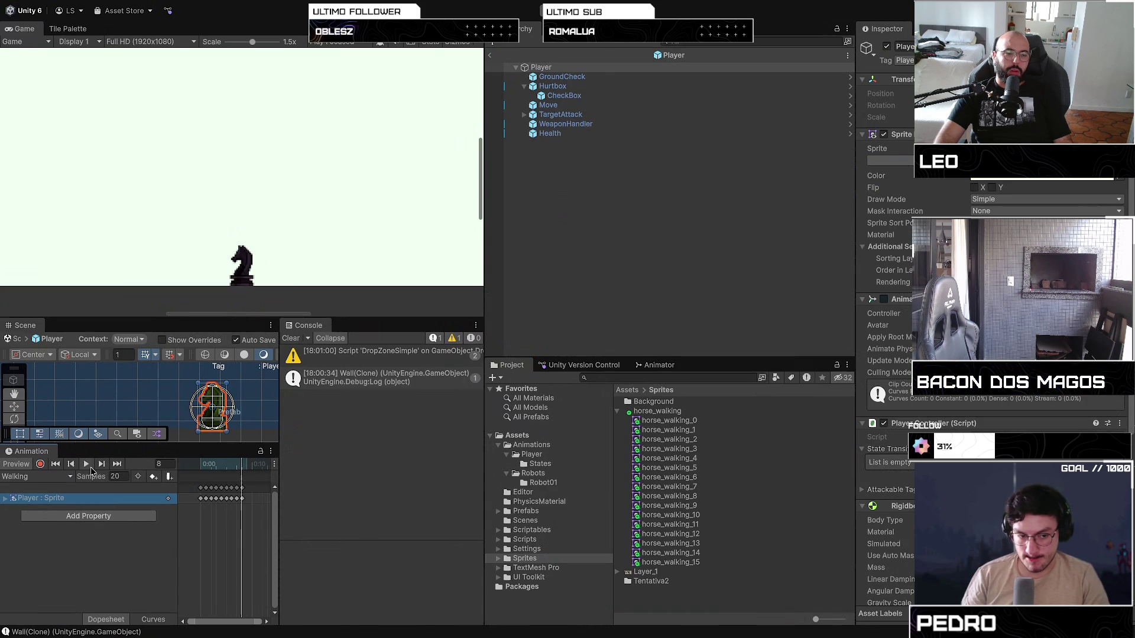
click(72, 465)
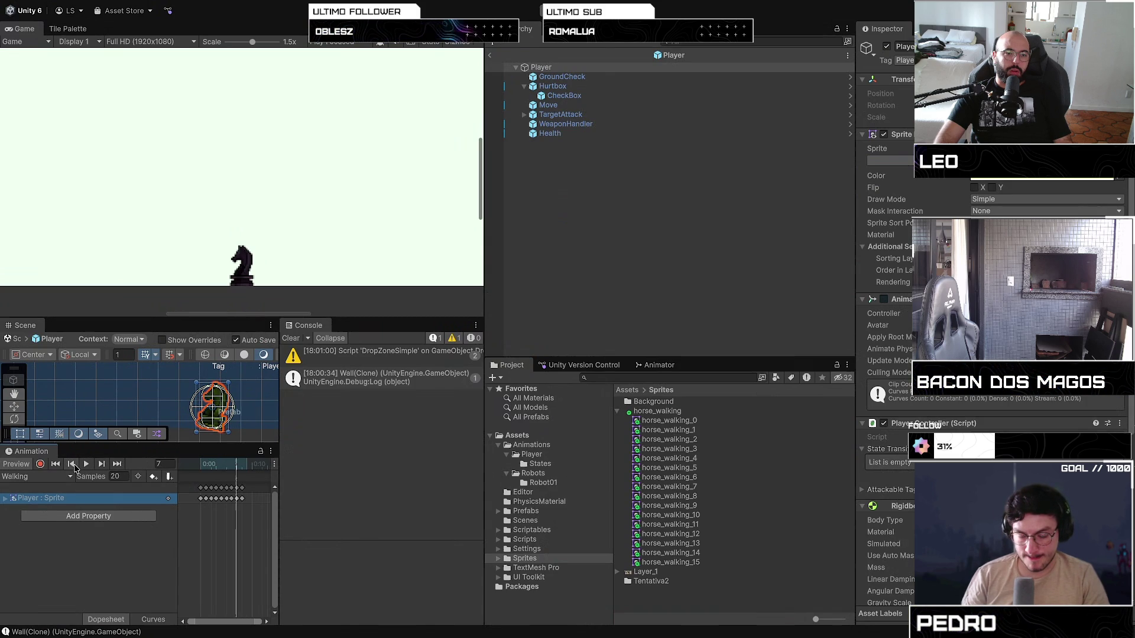
click(102, 465)
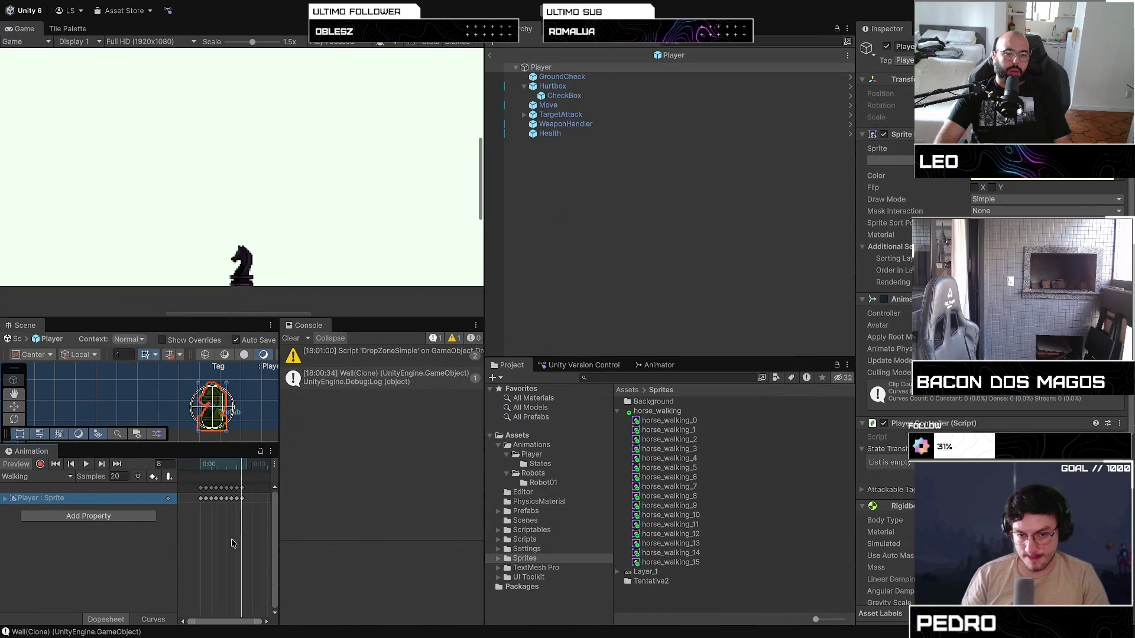
click(199, 509)
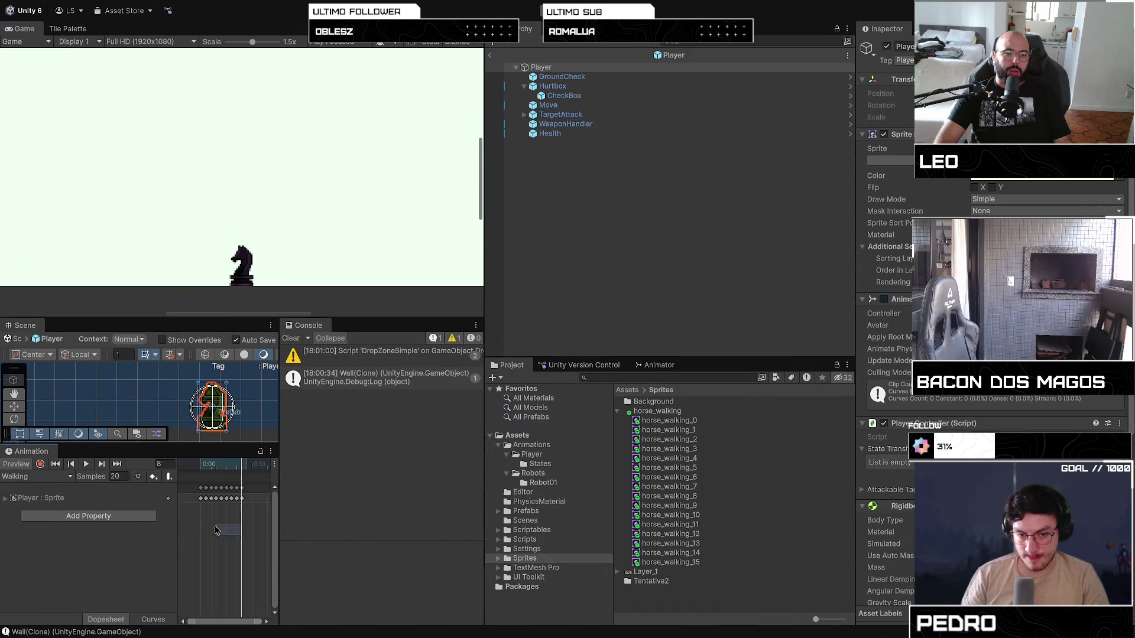
key(super+Tab)
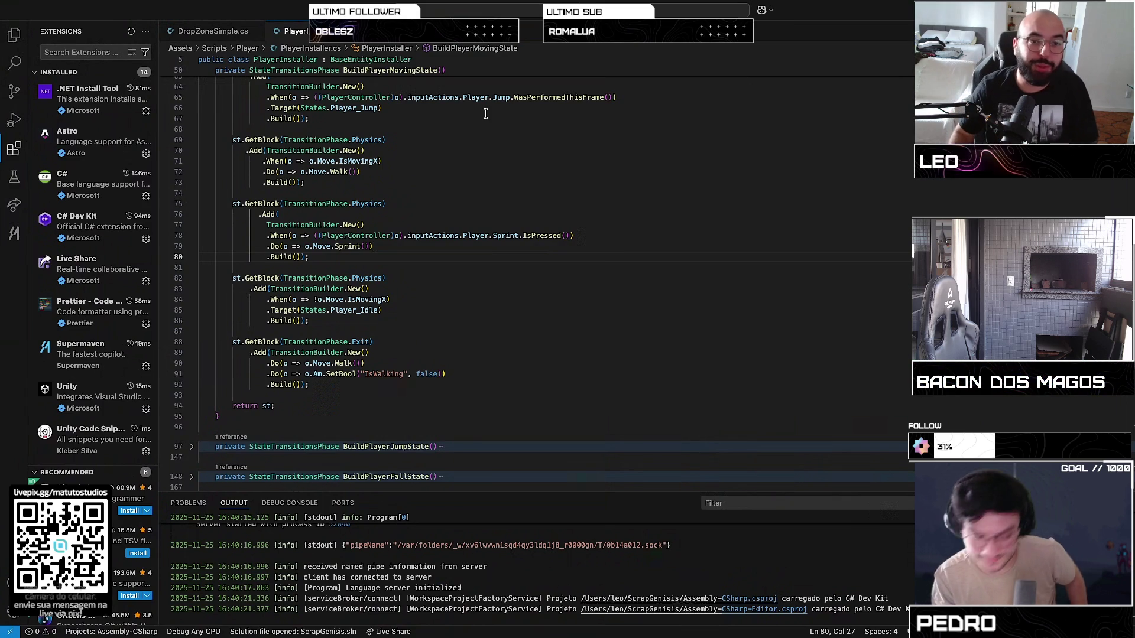
Go to the SetBool "IsWalking" true line in BuildPlayerMovingState and show the Explorer file tree
scroll(435, 230, up, 8)
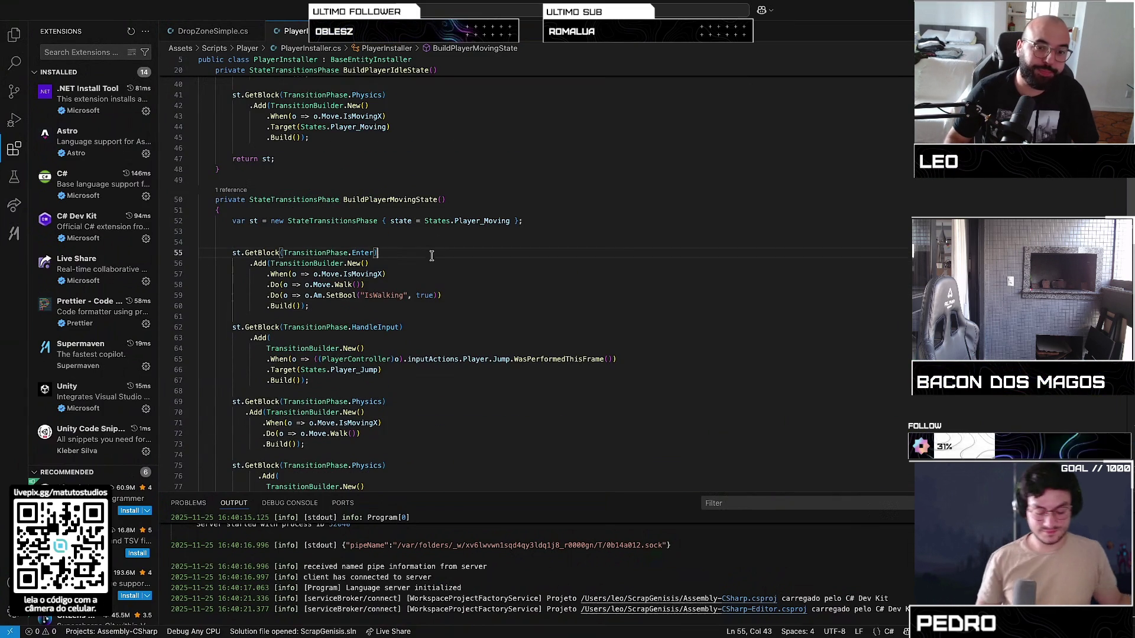
click(456, 294)
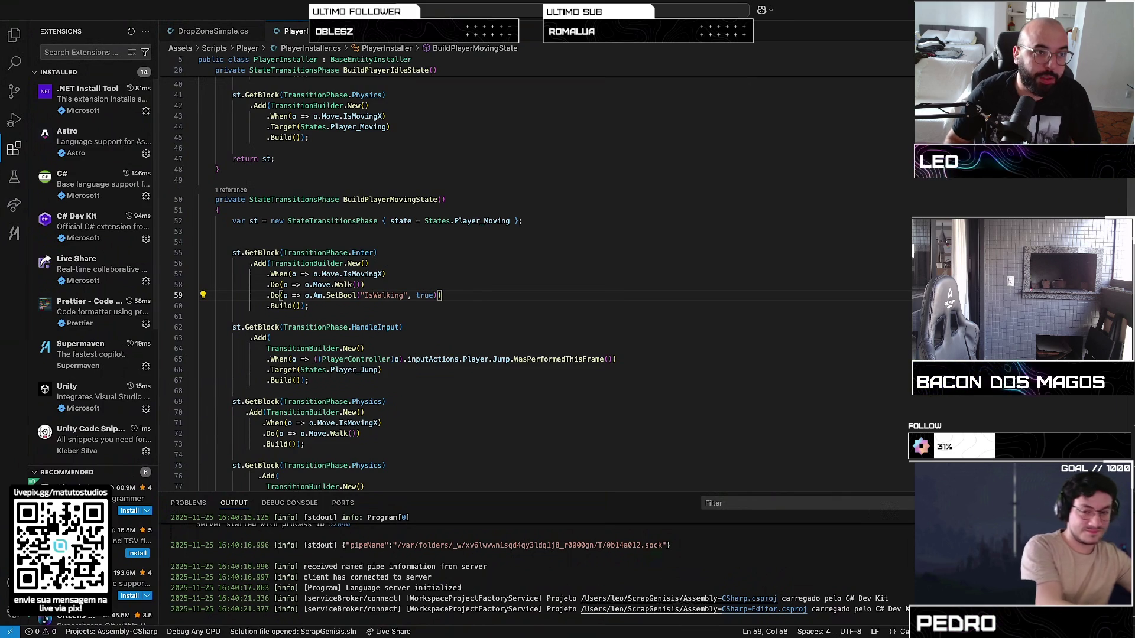
click(16, 44)
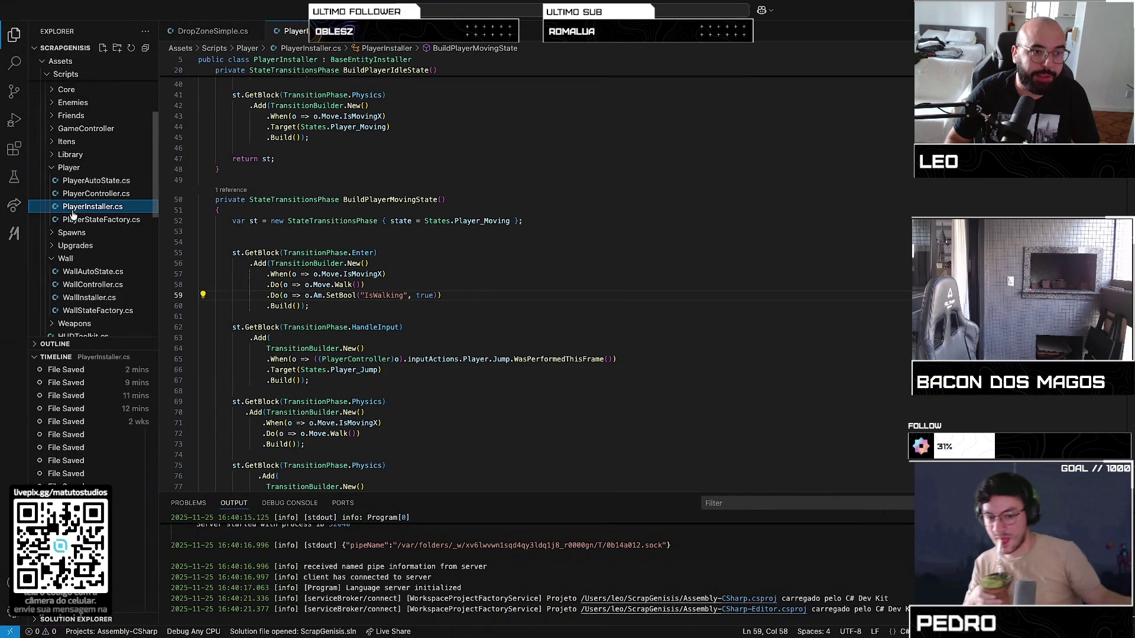
Browse the Library Actions and Conditions folders, opening WalkAction.cs and previewing StopMoveAction
scroll(70, 204, up, 1)
click(76, 185)
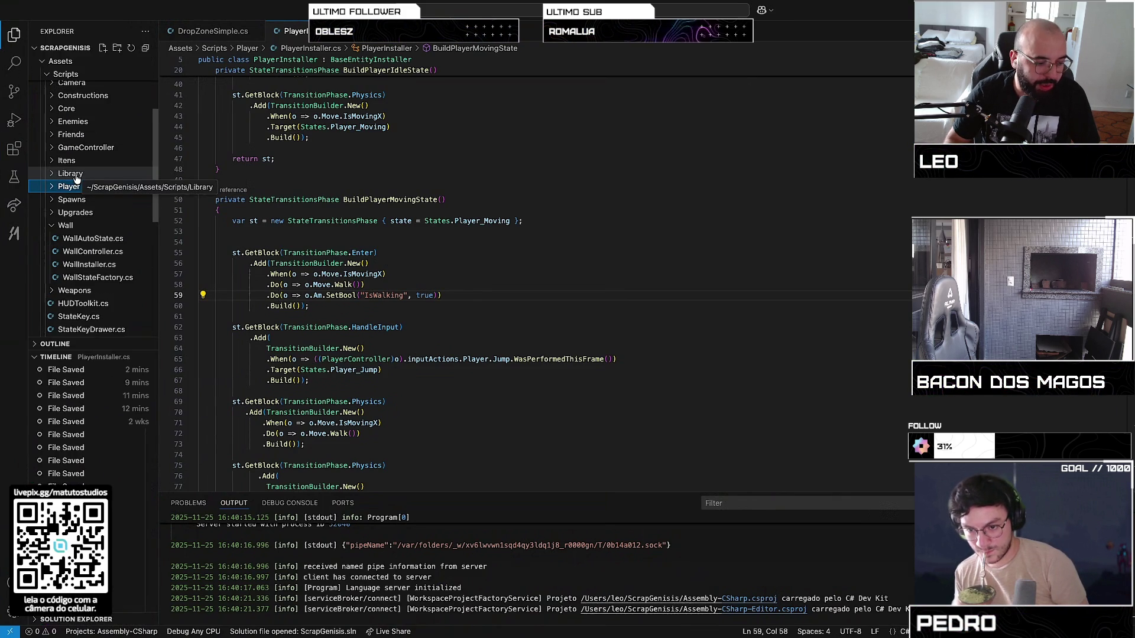
click(78, 174)
click(76, 188)
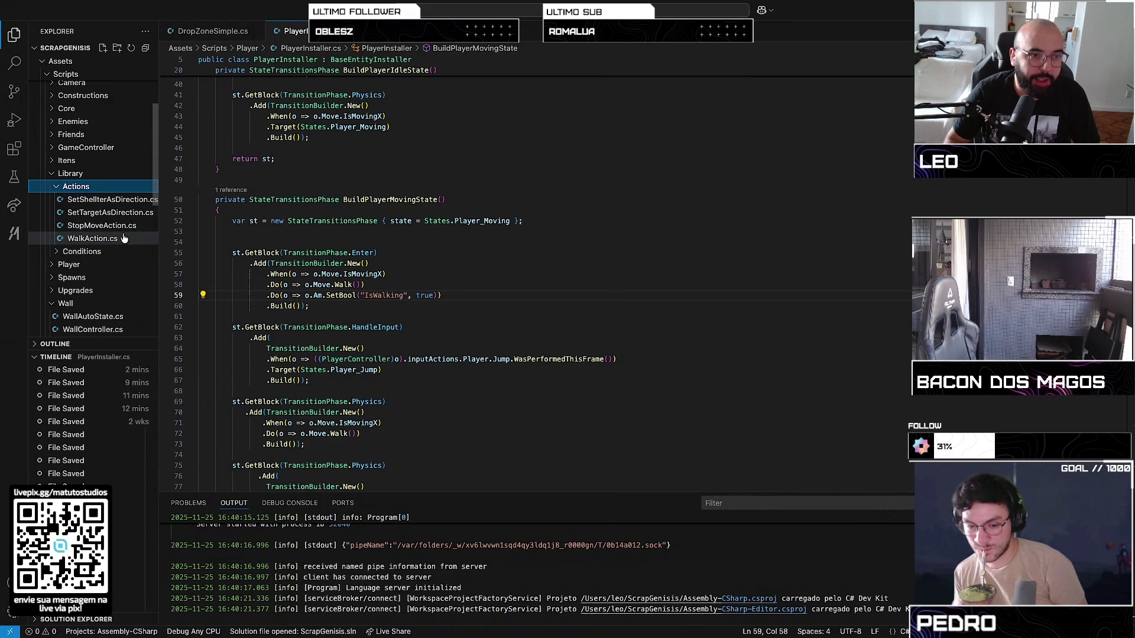
click(92, 238)
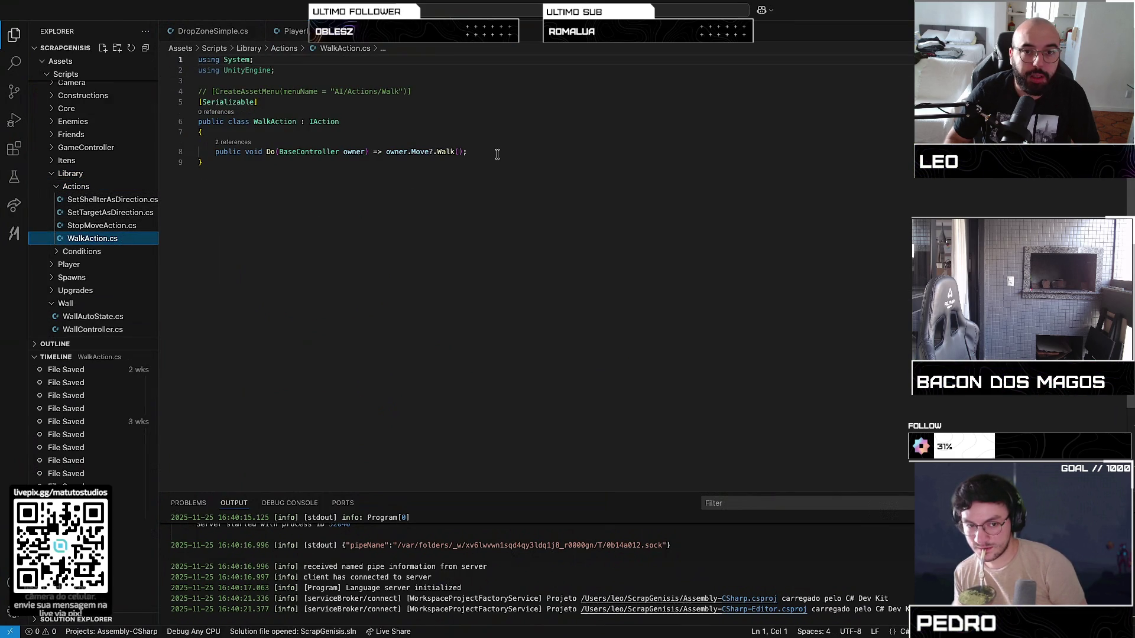
click(111, 252)
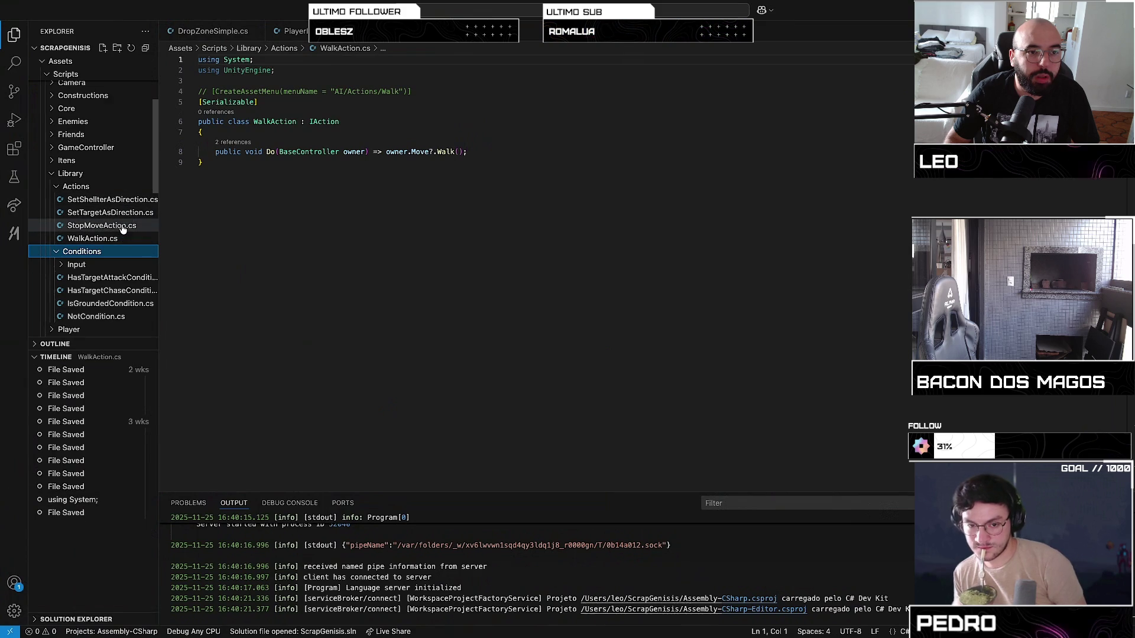
click(123, 227)
Open SetShellterAsDirection.cs then SetTargetAsDirection.cs, collapse Library and expand the Player folder
click(116, 200)
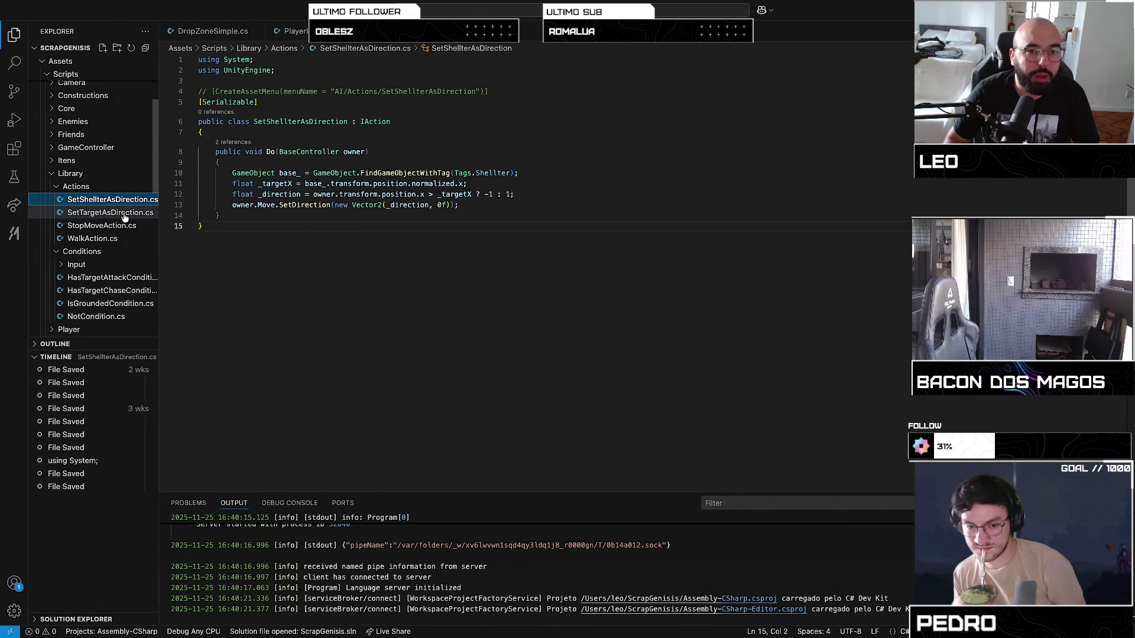
click(124, 216)
scroll(120, 232, down, 5)
scroll(120, 230, down, 2)
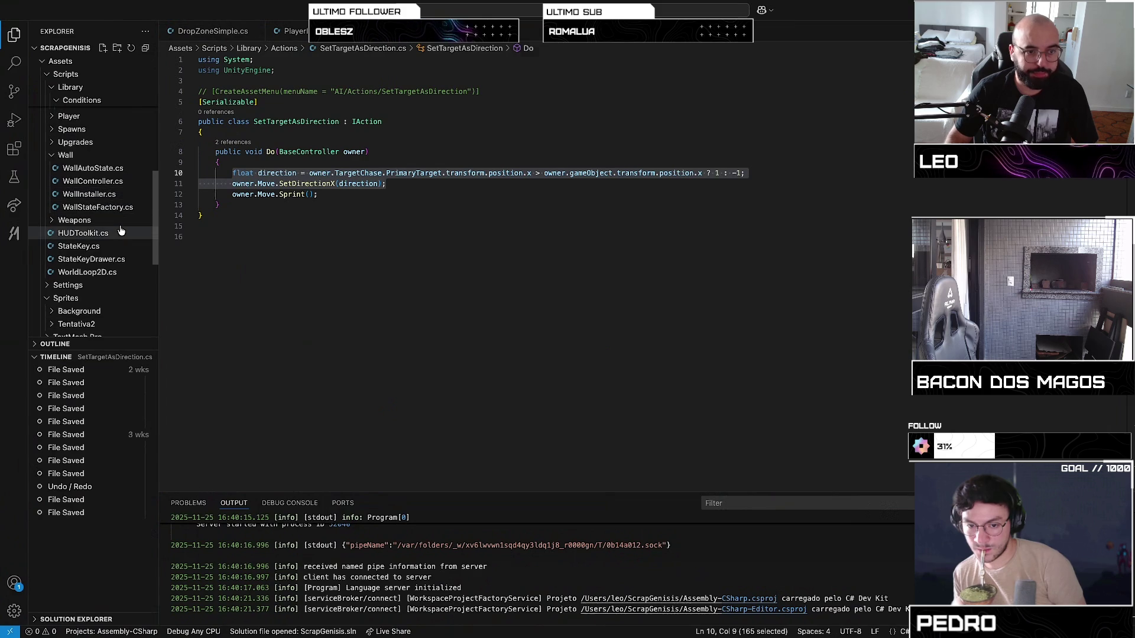
scroll(121, 230, up, 5)
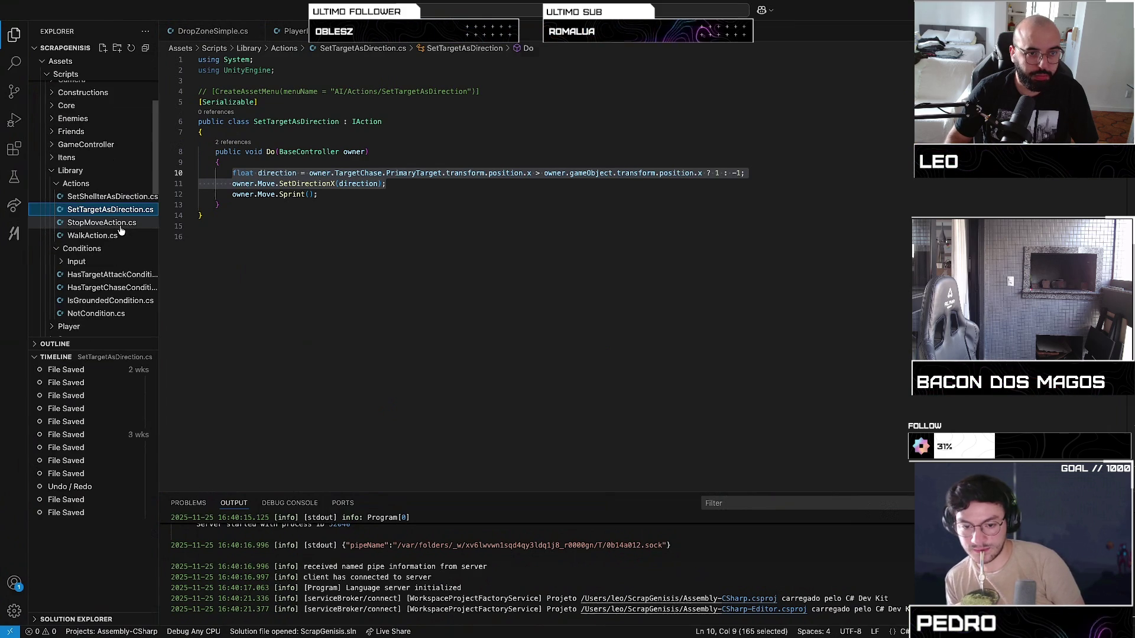
scroll(121, 231, down, 10)
scroll(120, 230, up, 15)
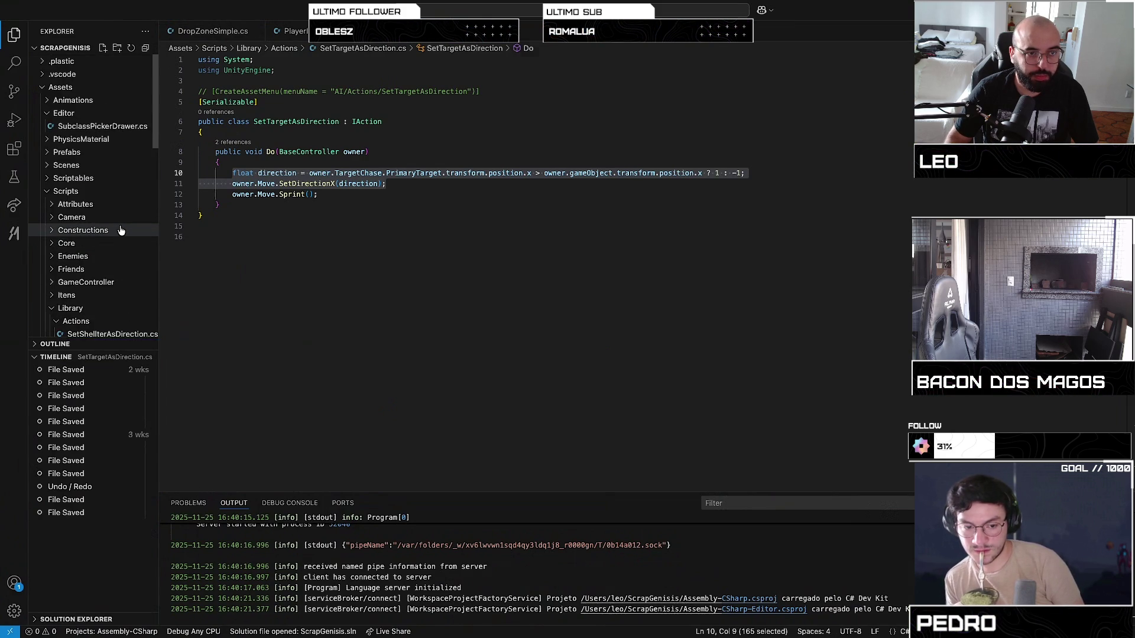
scroll(121, 230, down, 1)
click(70, 289)
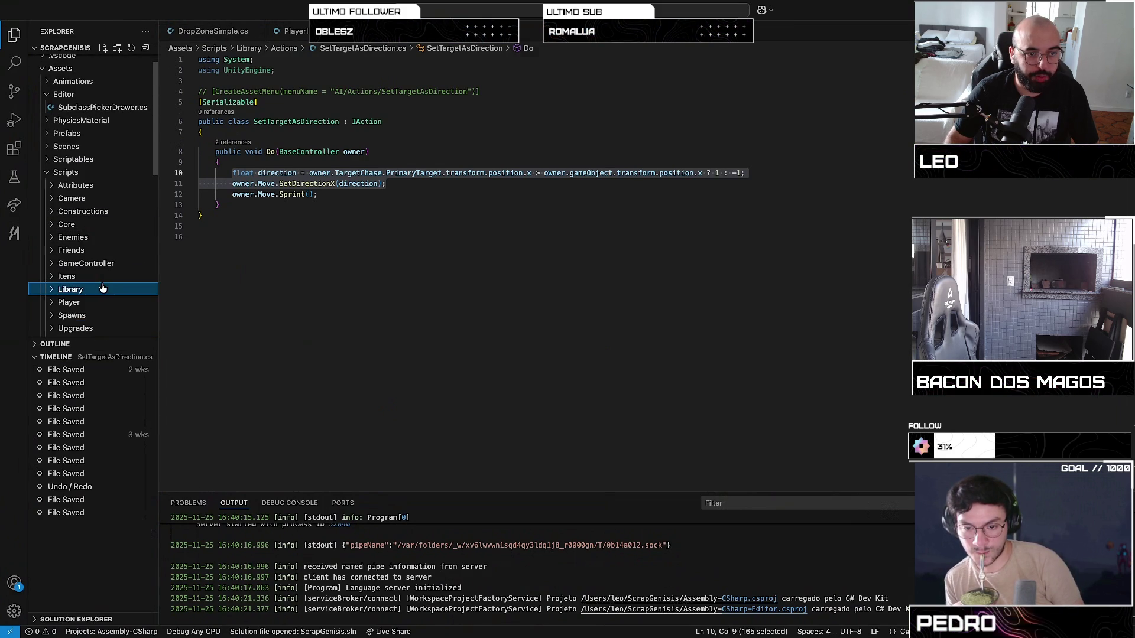
click(73, 303)
scroll(89, 283, down, 4)
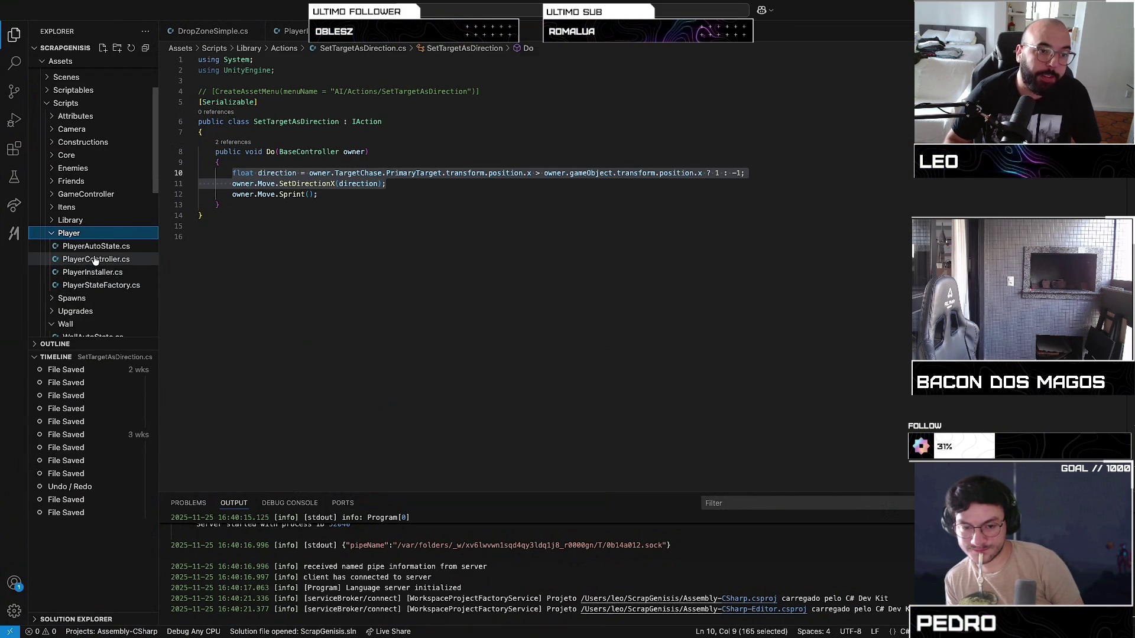
Open PlayerInstaller.cs and place the cursor at the end of line 55
click(93, 272)
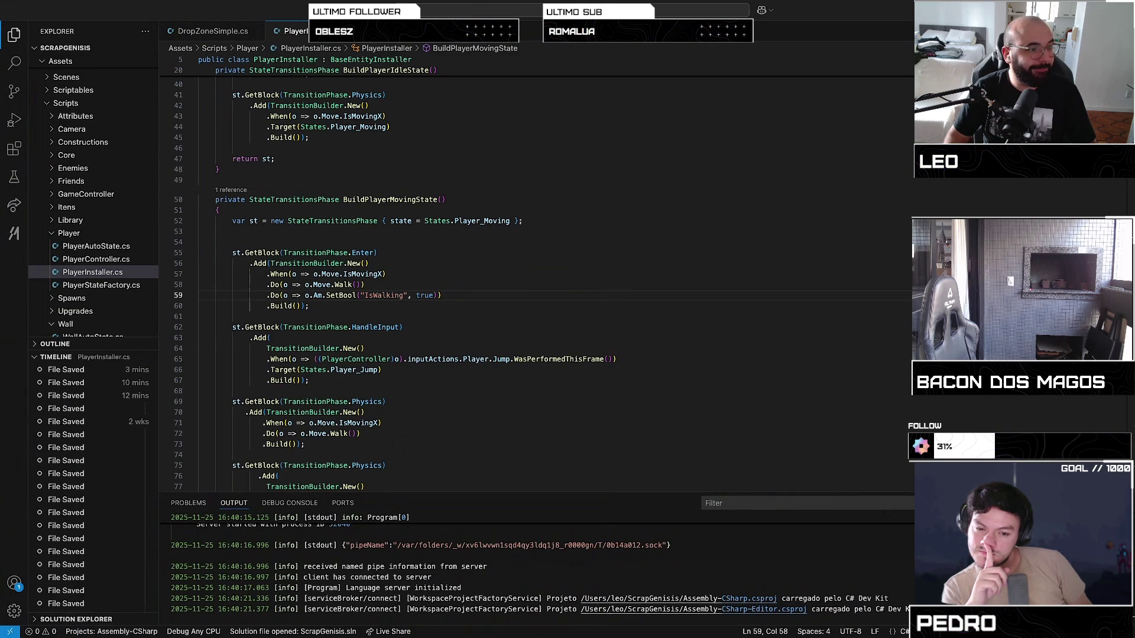
key(ctrl+Up)
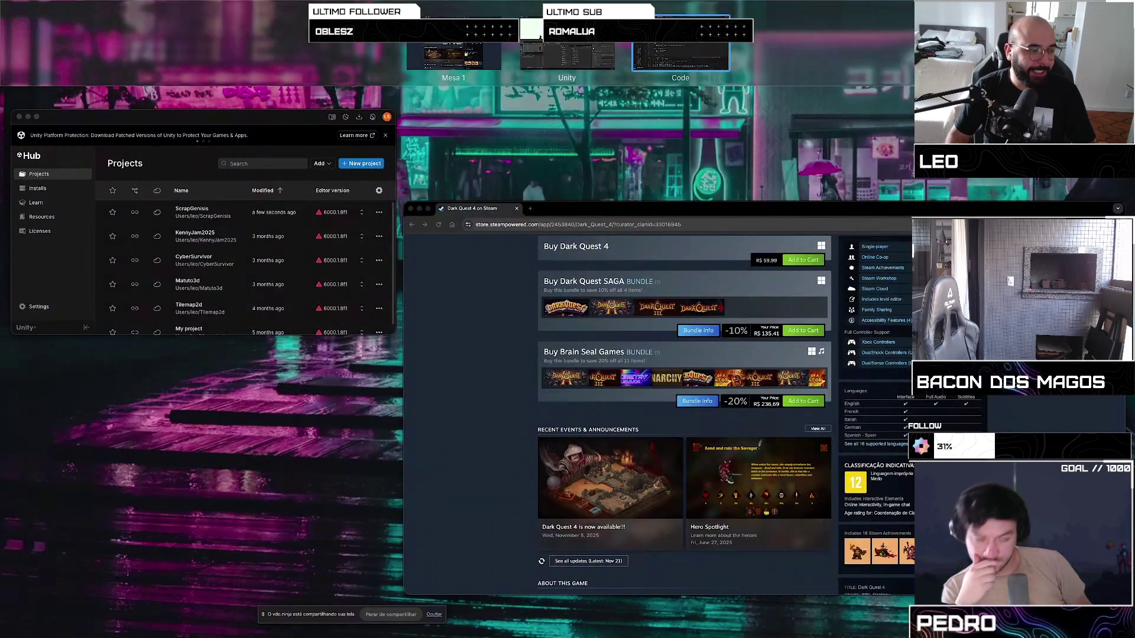
key(ctrl+Up)
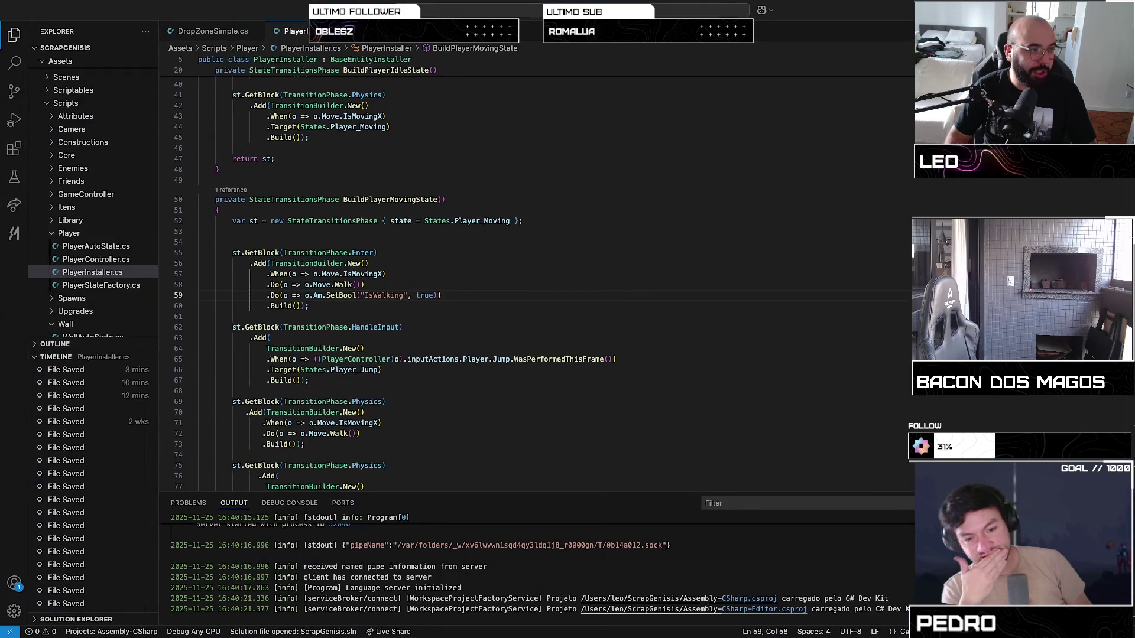
key(ctrl+Up)
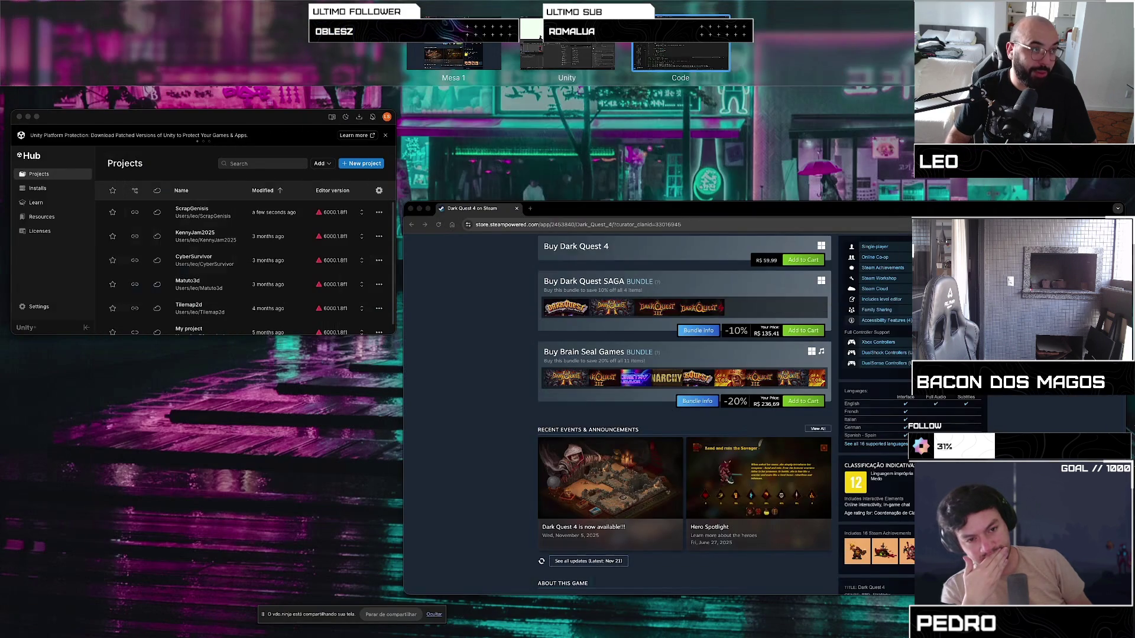
key(ctrl+Up)
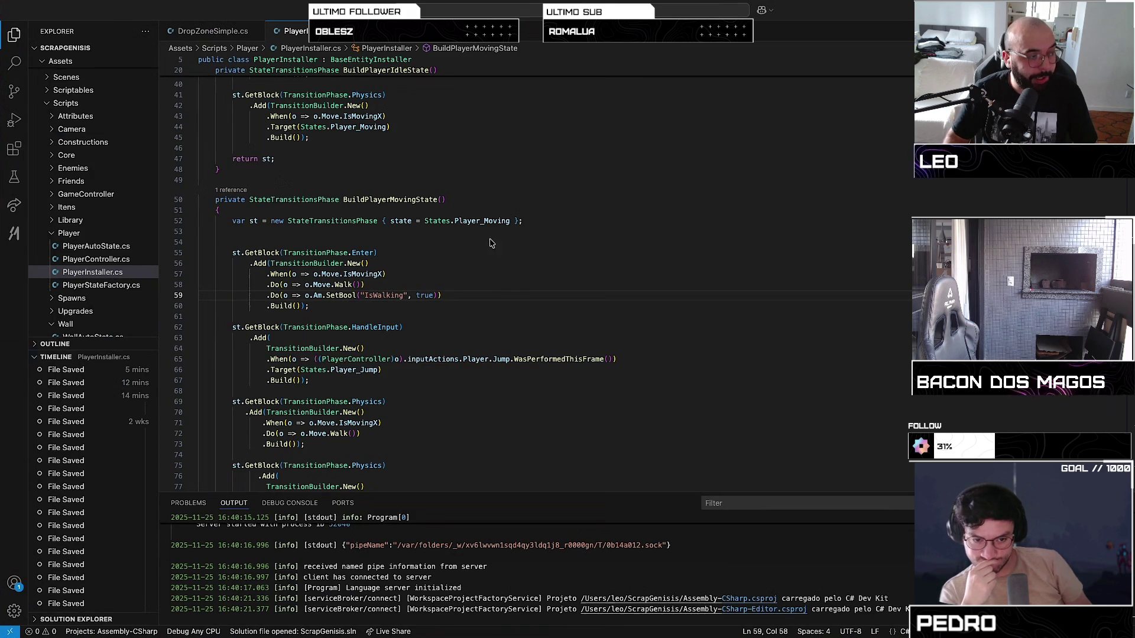
click(456, 250)
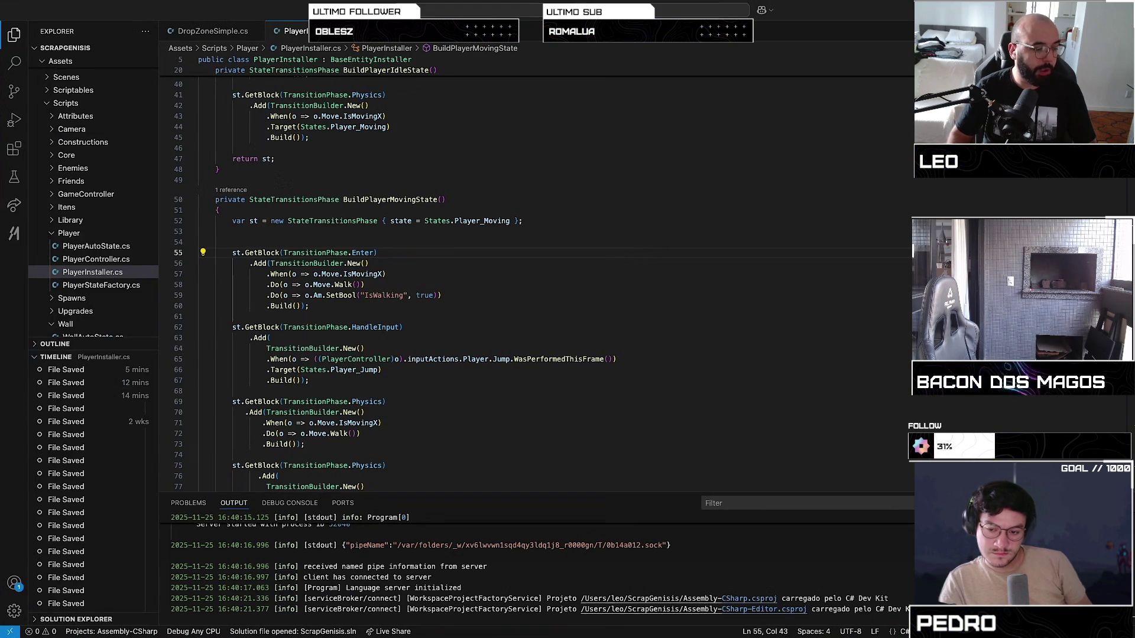
Glance at the other desktops, then return to PlayerInstaller.cs at the end of line 58
key(ctrl+Up)
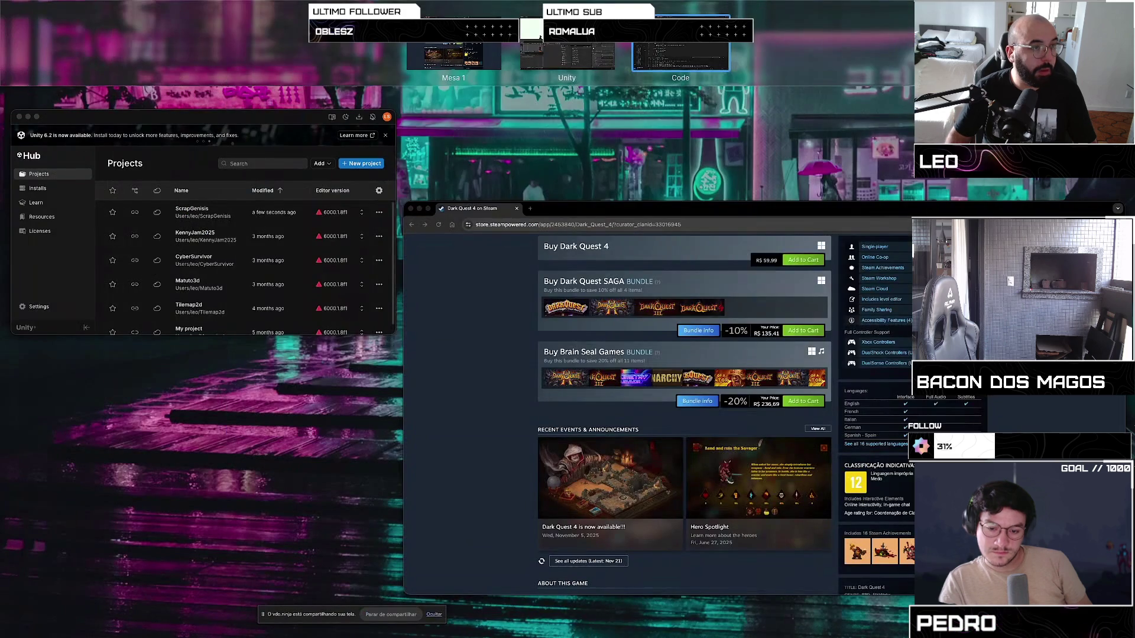
key(ctrl+Up)
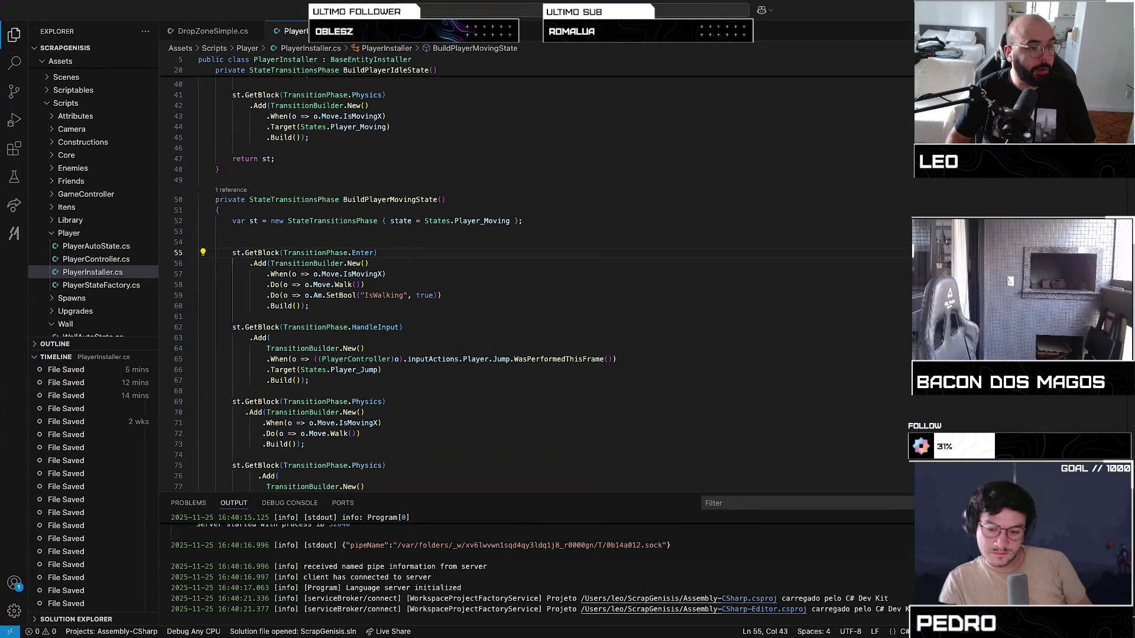
key(ctrl+Left)
key(ctrl+Right)
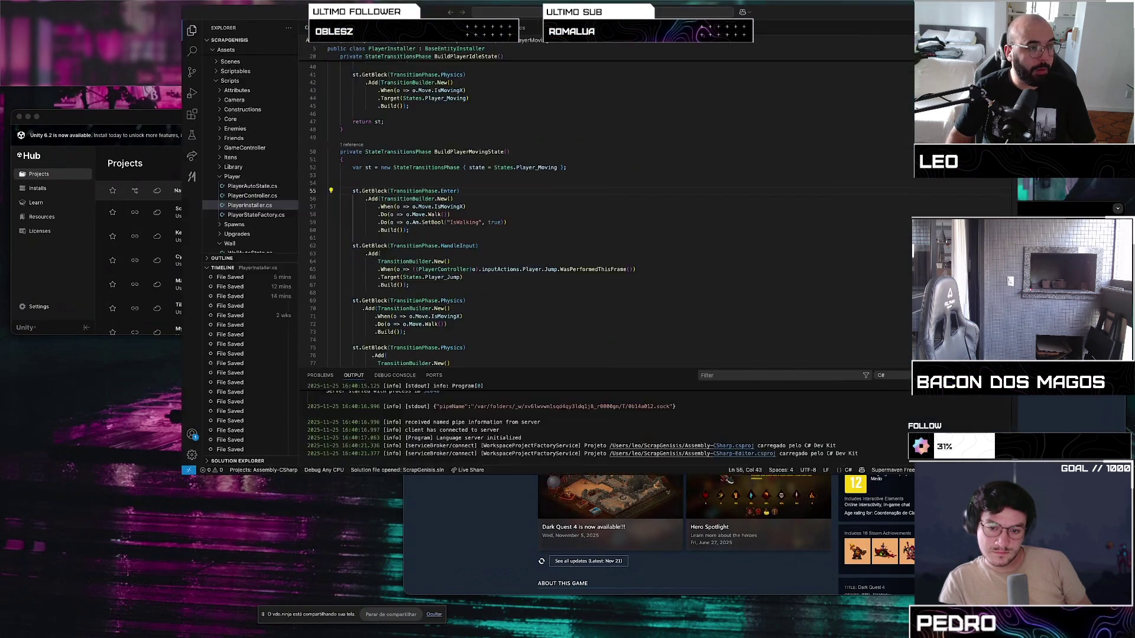
key(ctrl+Up)
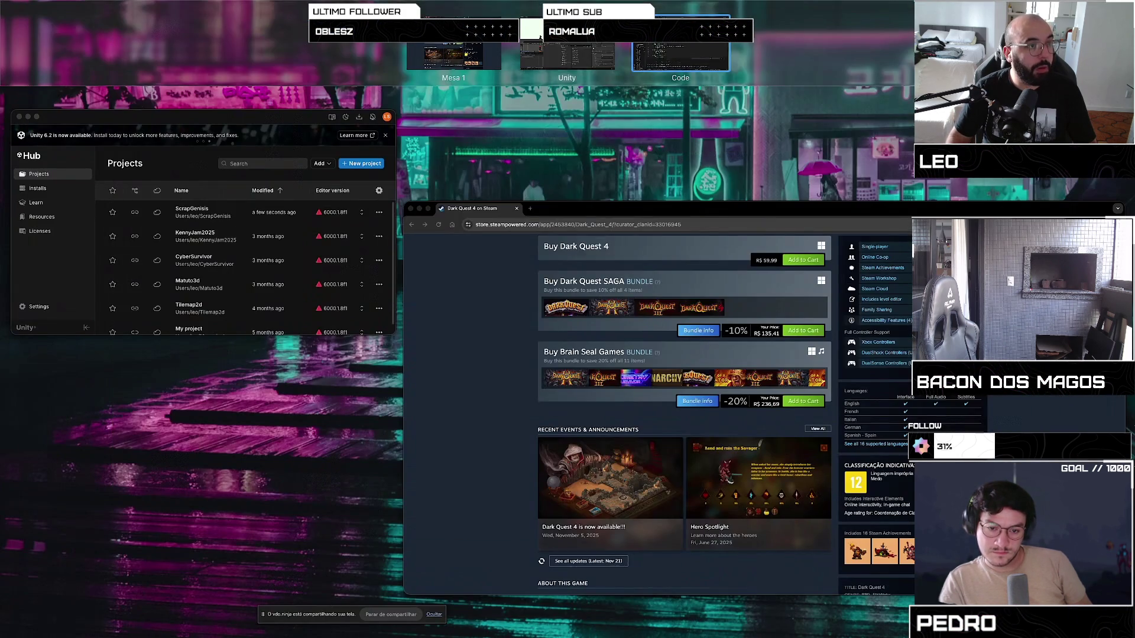
key(ctrl+Up)
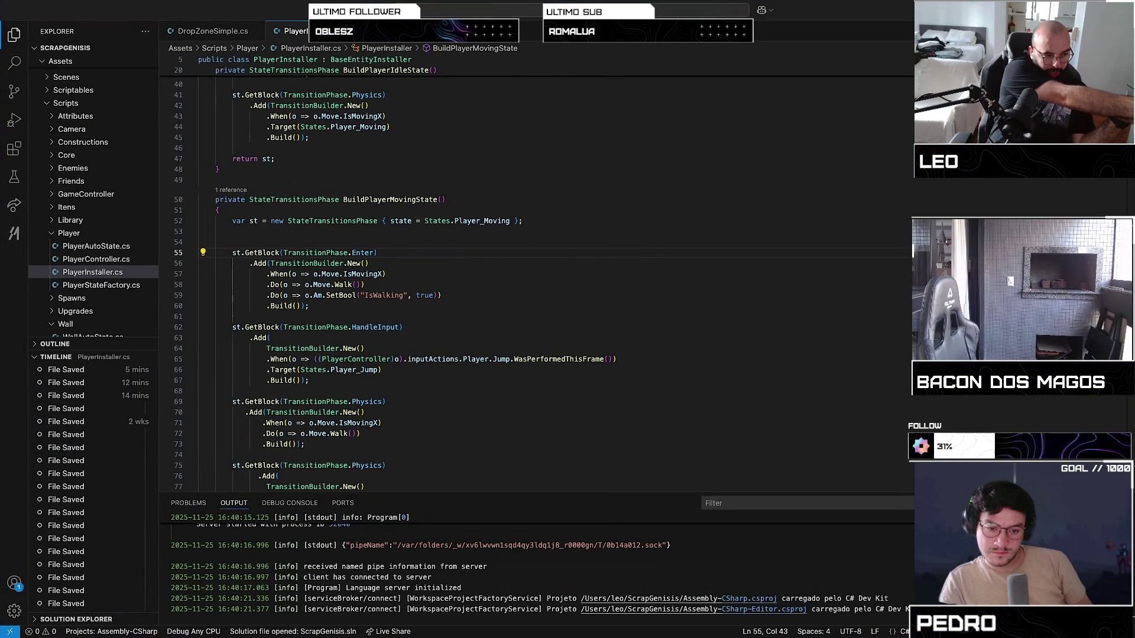
key(ctrl+Up)
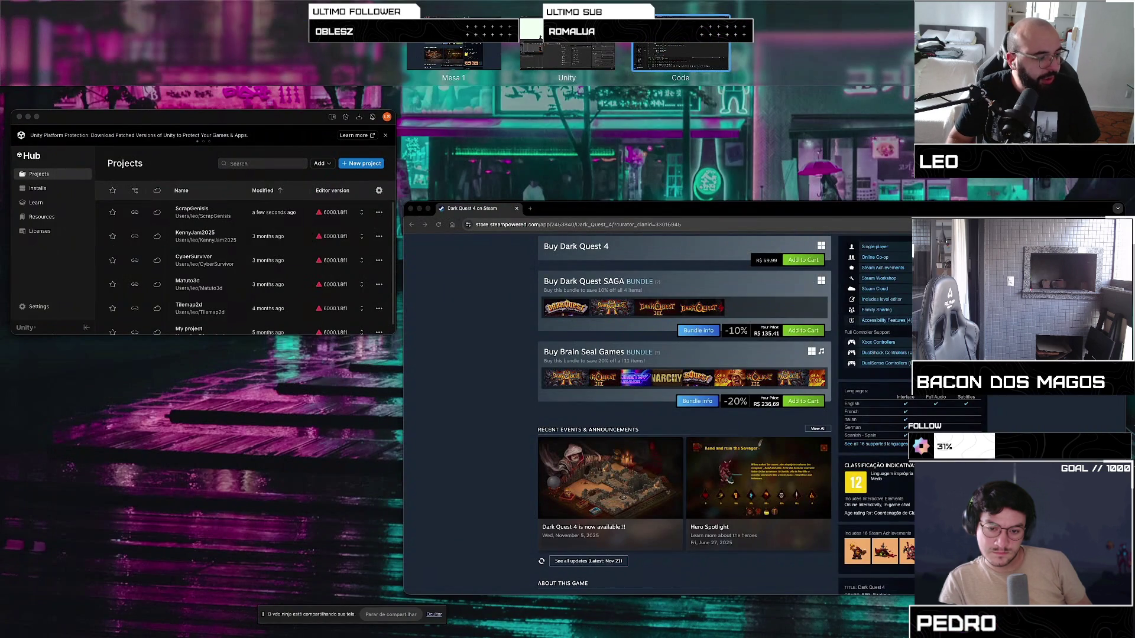
click(681, 53)
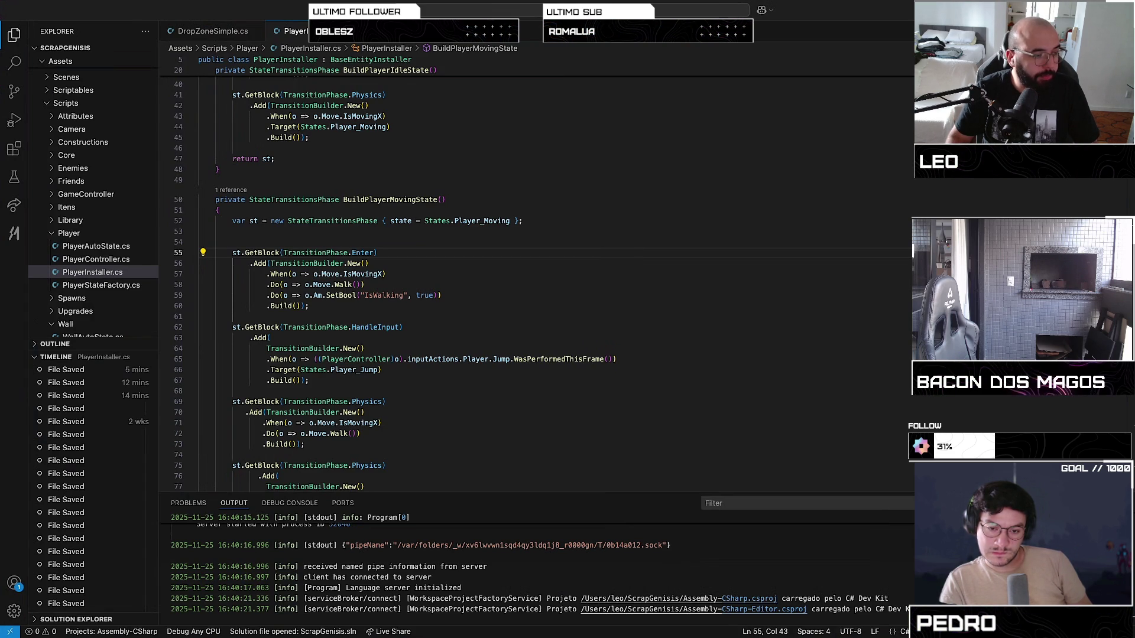
click(611, 285)
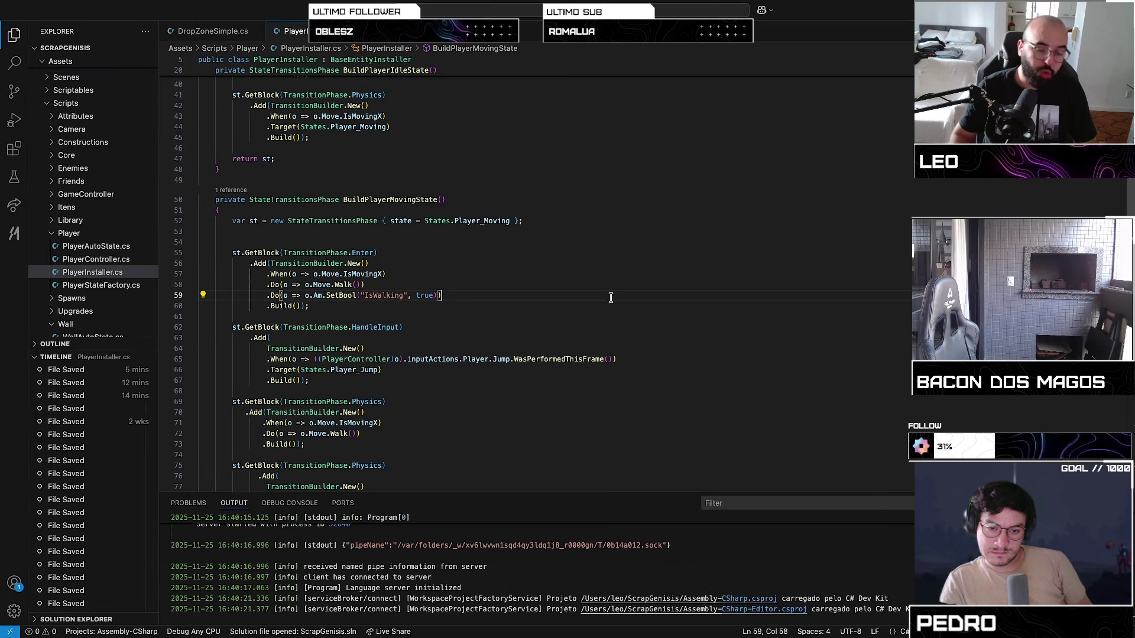
Start a new line after the IsWalking call with .Do(o => o.Sr., removing mistyped characters
key(Return)
text(.Do(o)
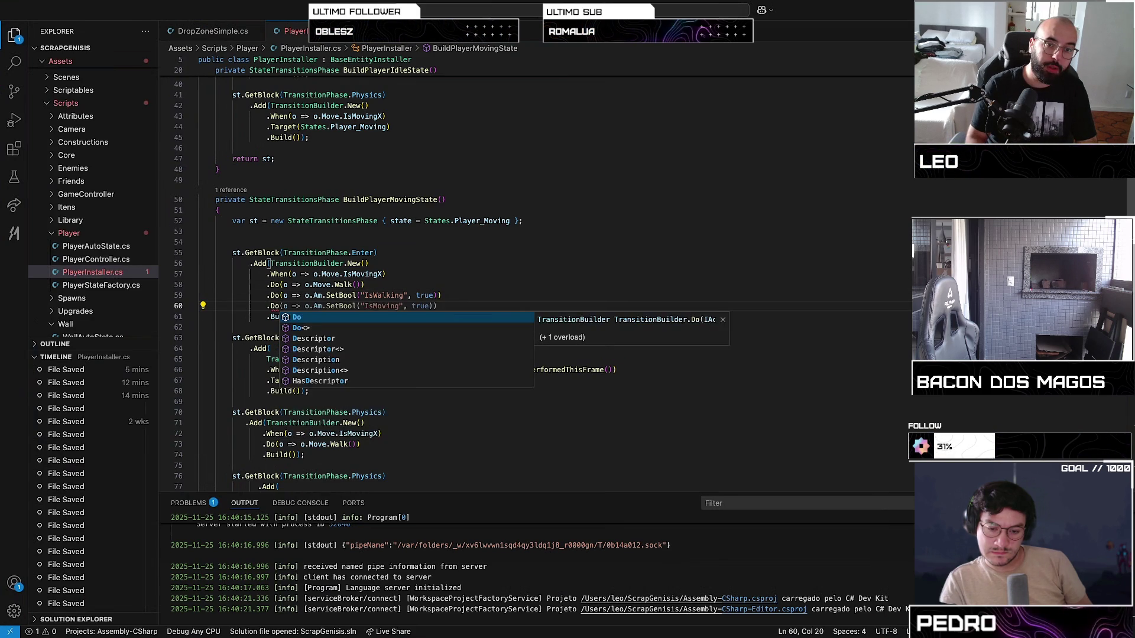
text( => o.)
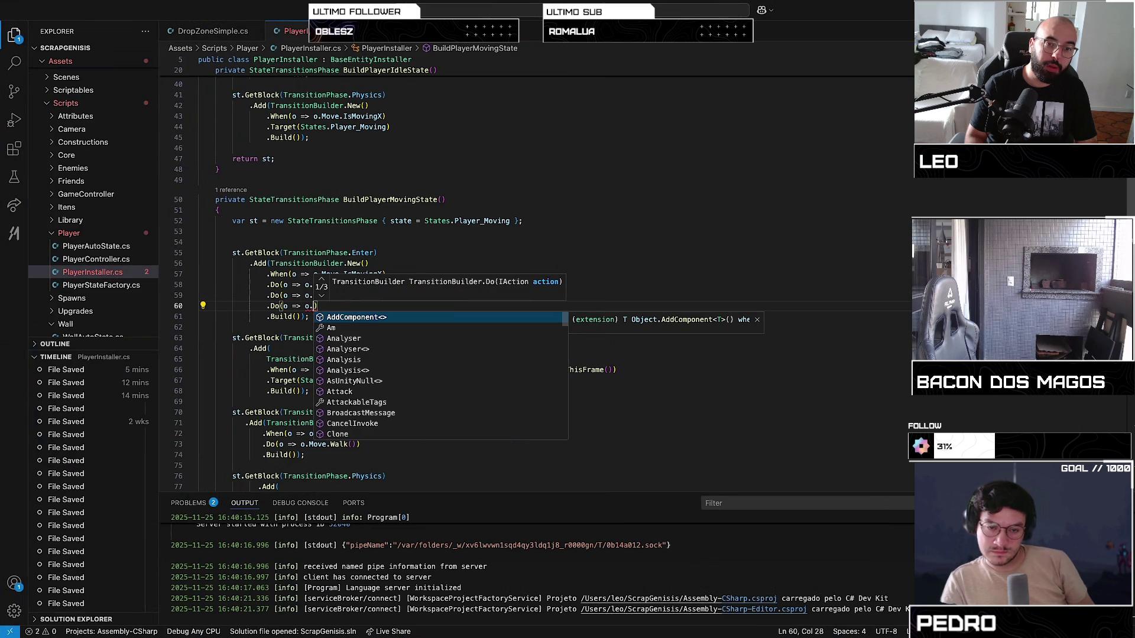
text(Sr.Sp)
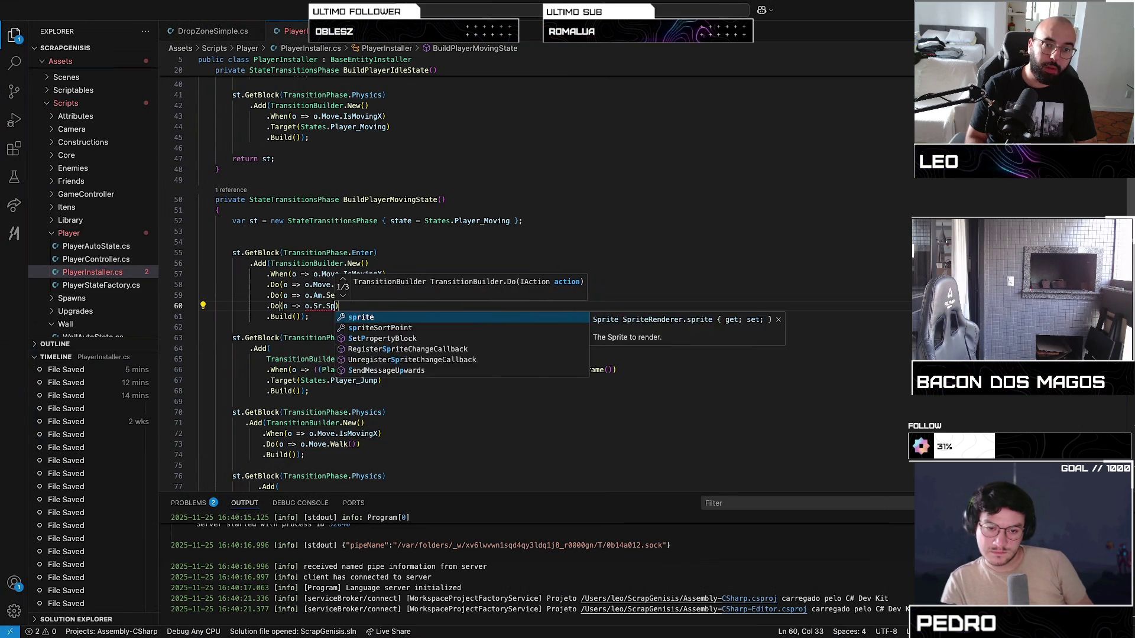
key(Escape)
text(Split)
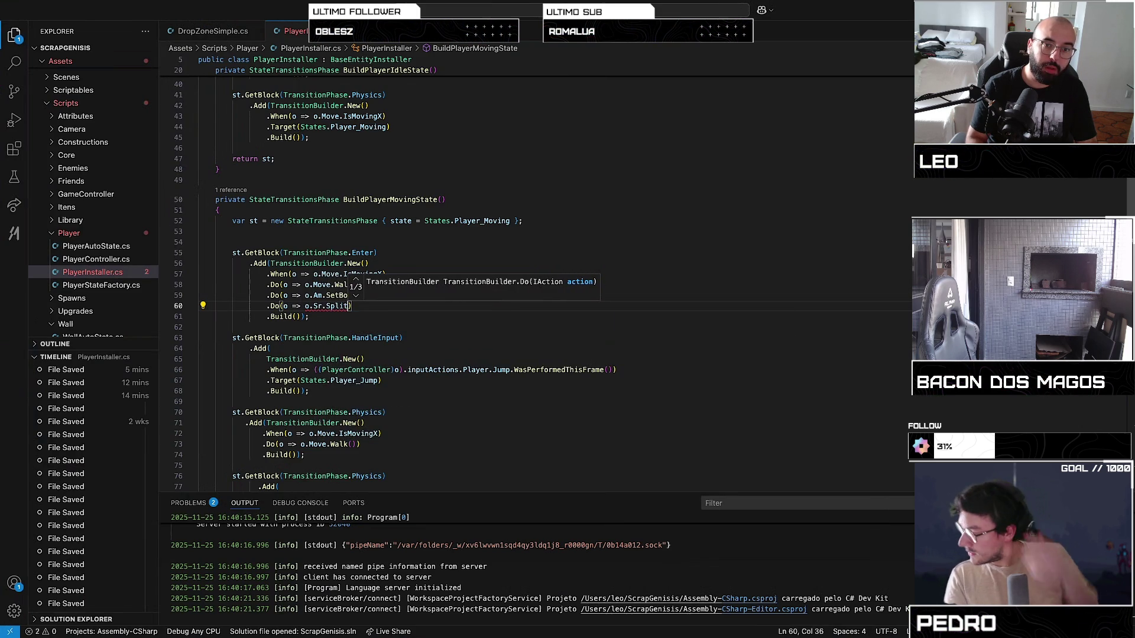
key(BackSpace)
key(BackSpace)
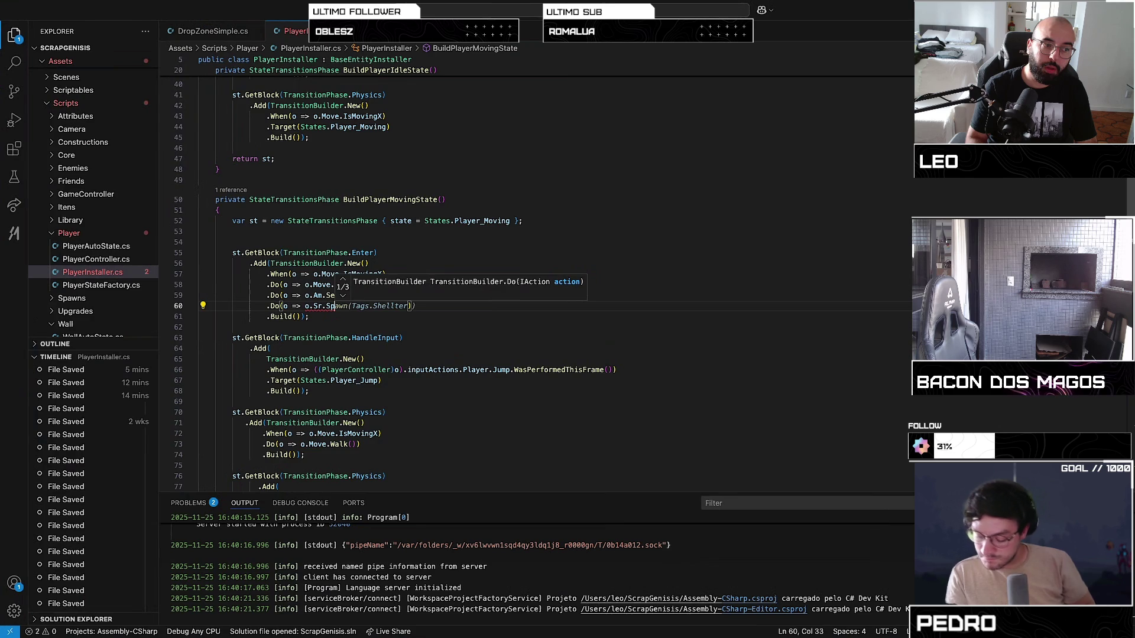
key(BackSpace)
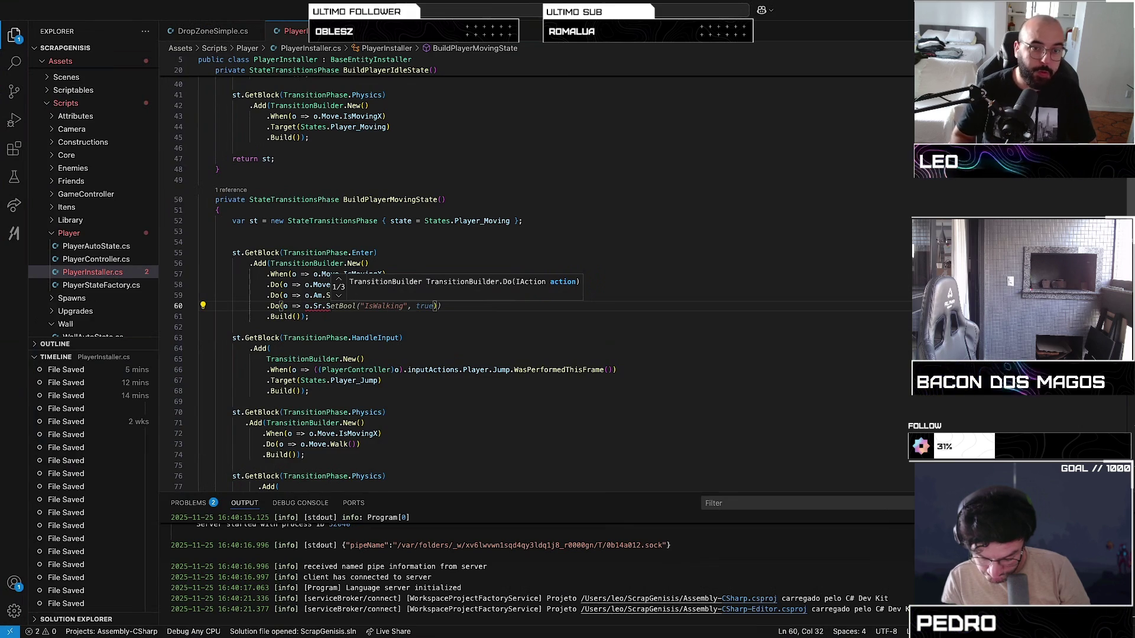
Complete the line as o.Sr.flipY = true, then switch to the Unity space
key(BackSpace)
text(Fl)
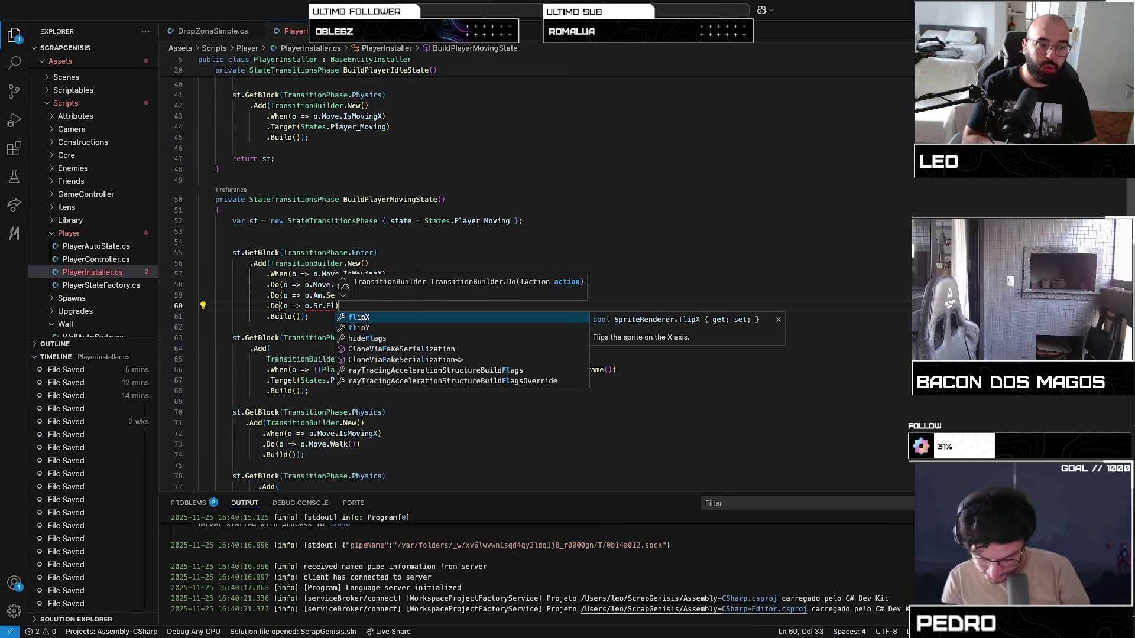
key(Down)
key(Return)
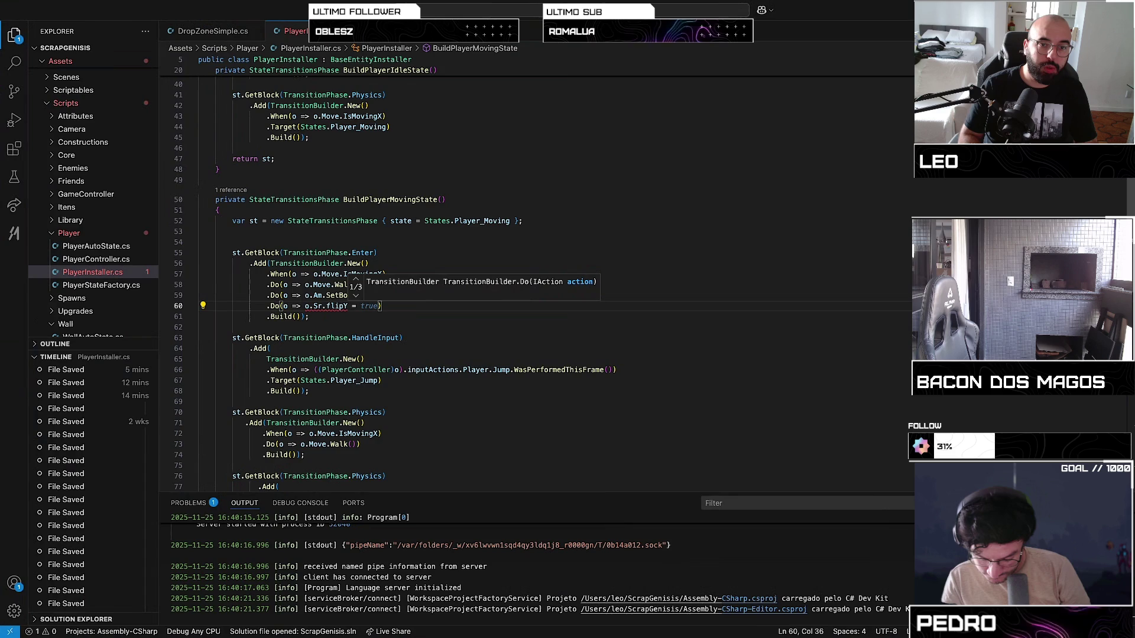
key(Tab)
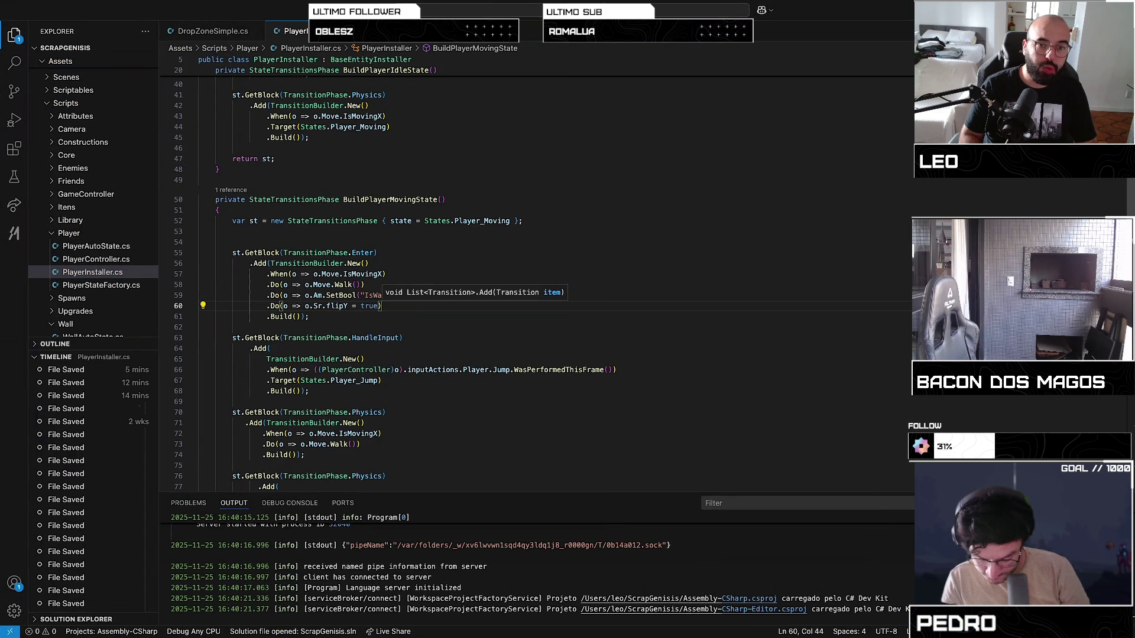
key(ctrl+Up)
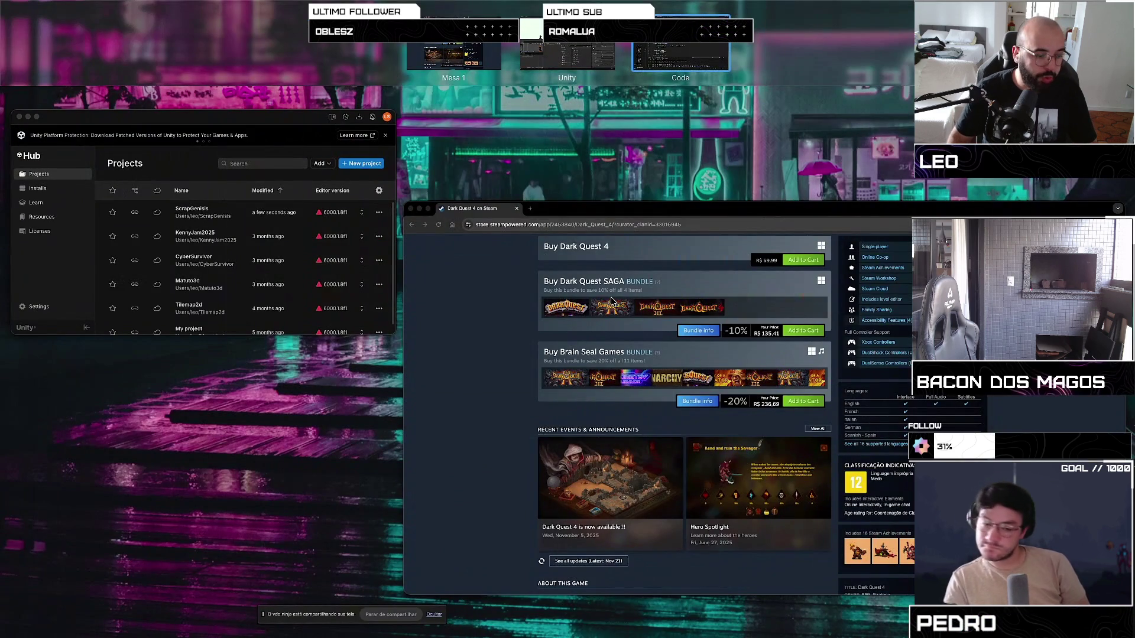
click(592, 46)
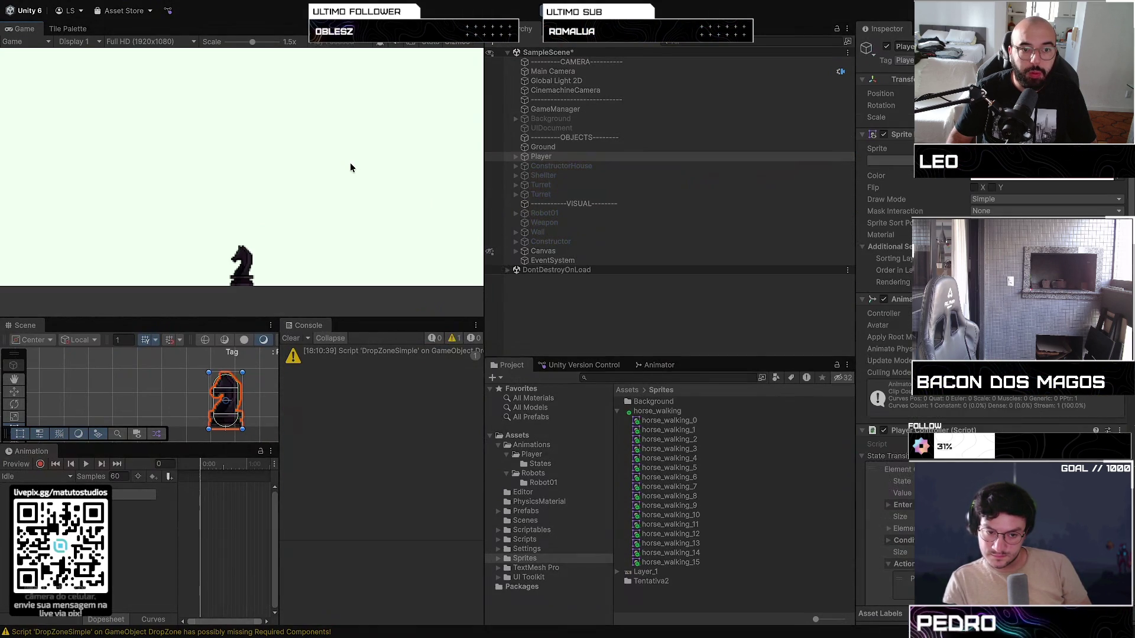
Walk the player right and left several times in play mode
key(d)
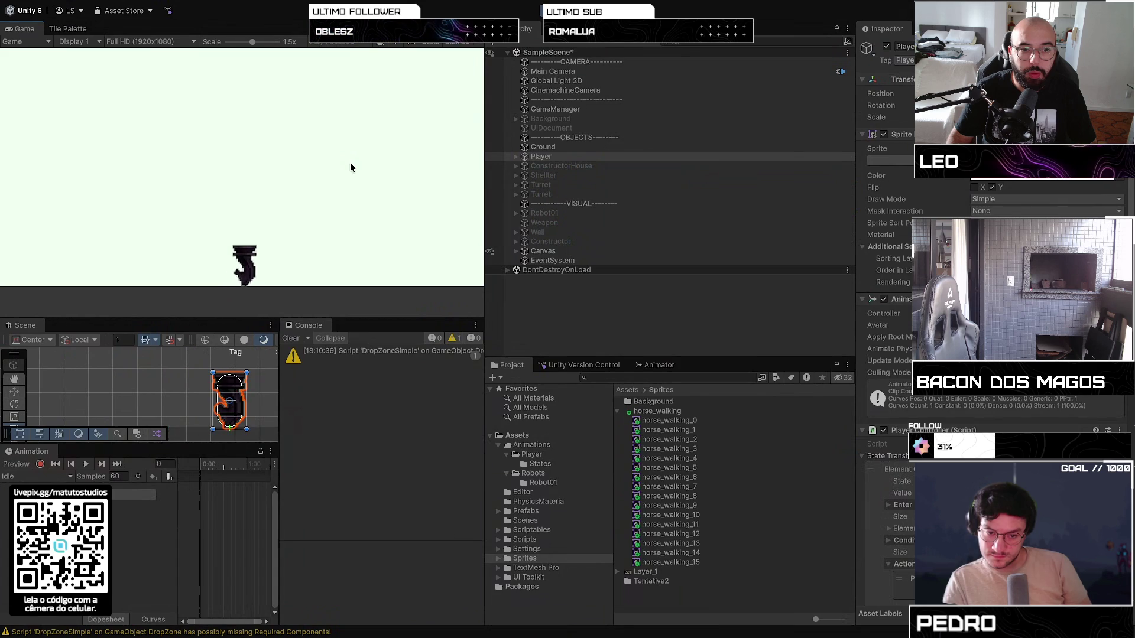
key(a)
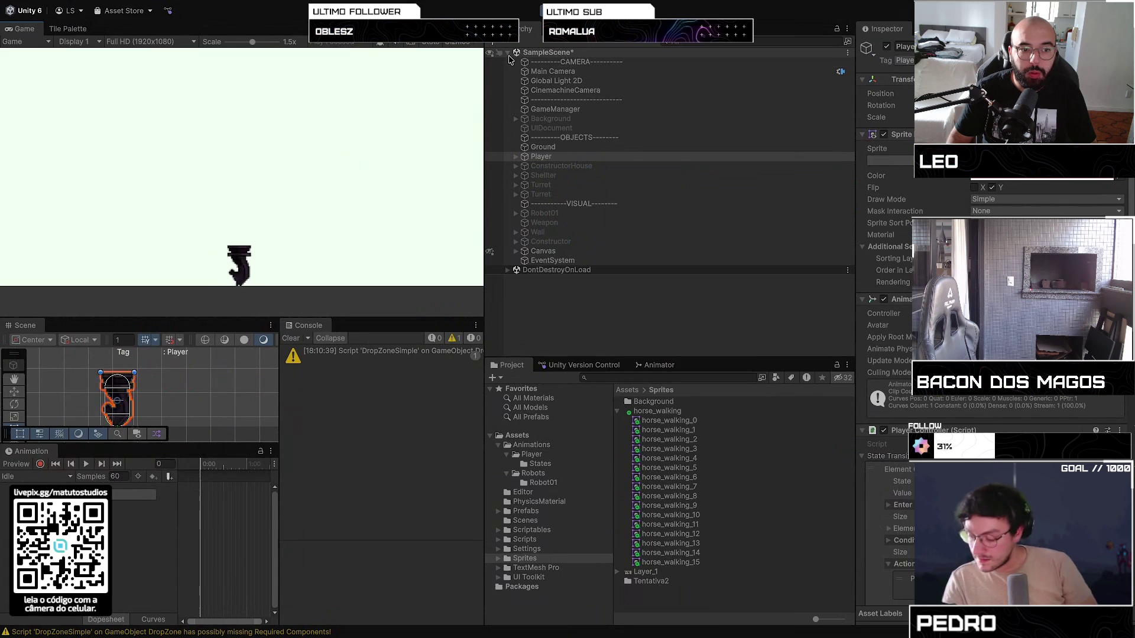
key(d)
key(a)
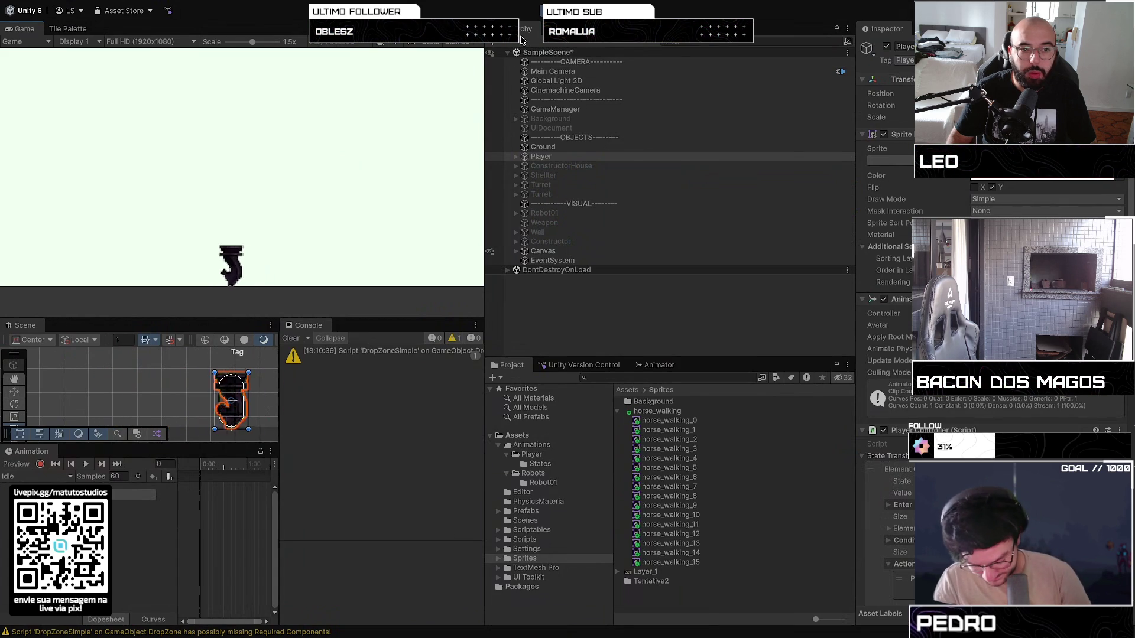
key(d)
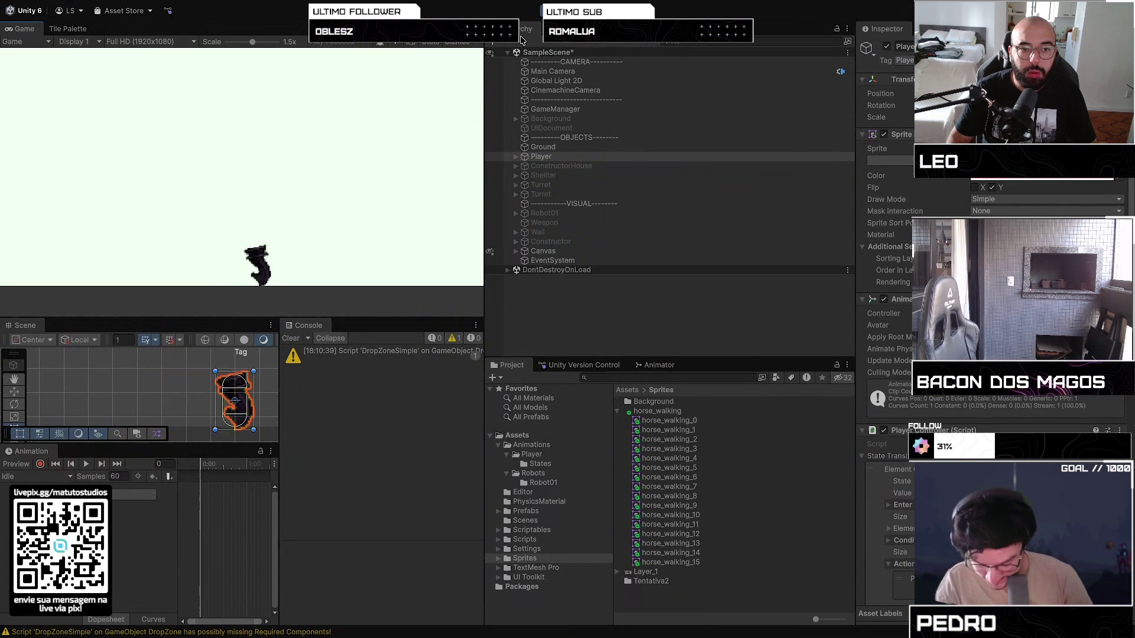
key(a)
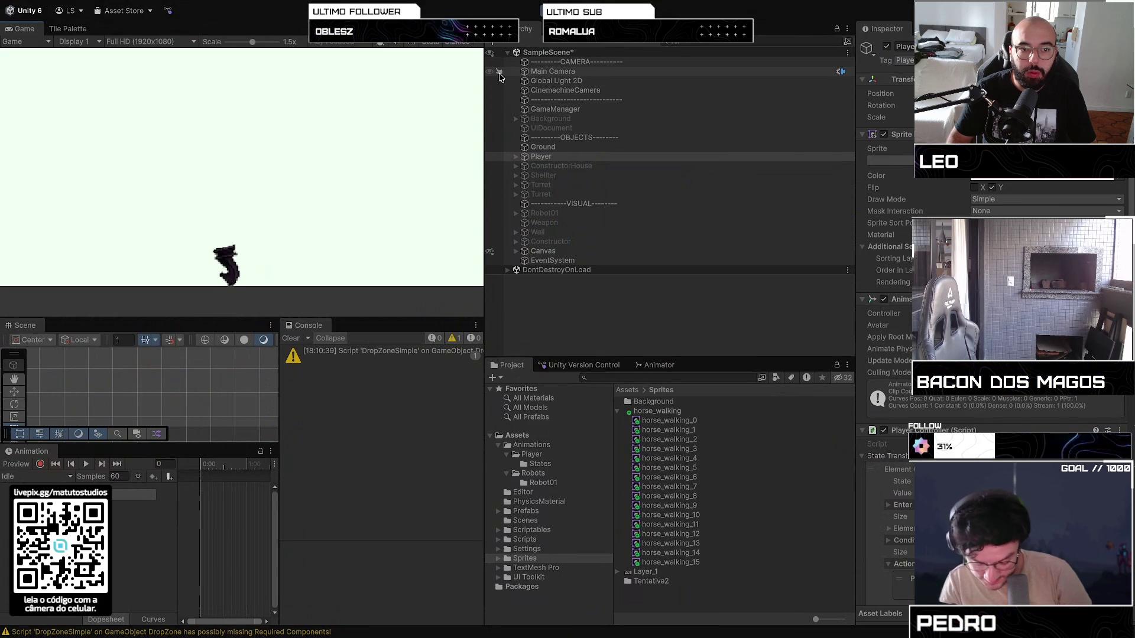
Zoom the Game view out, spawn a constructor and a wall, then stop play mode
drag(247, 42, 234, 41)
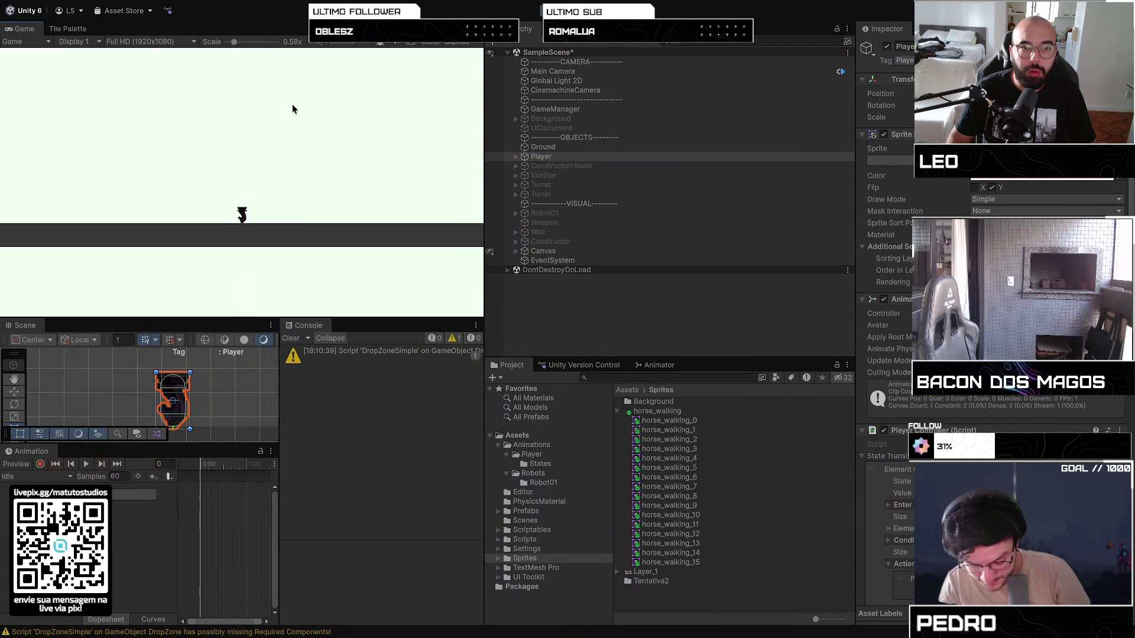
scroll(220, 48, down, 2)
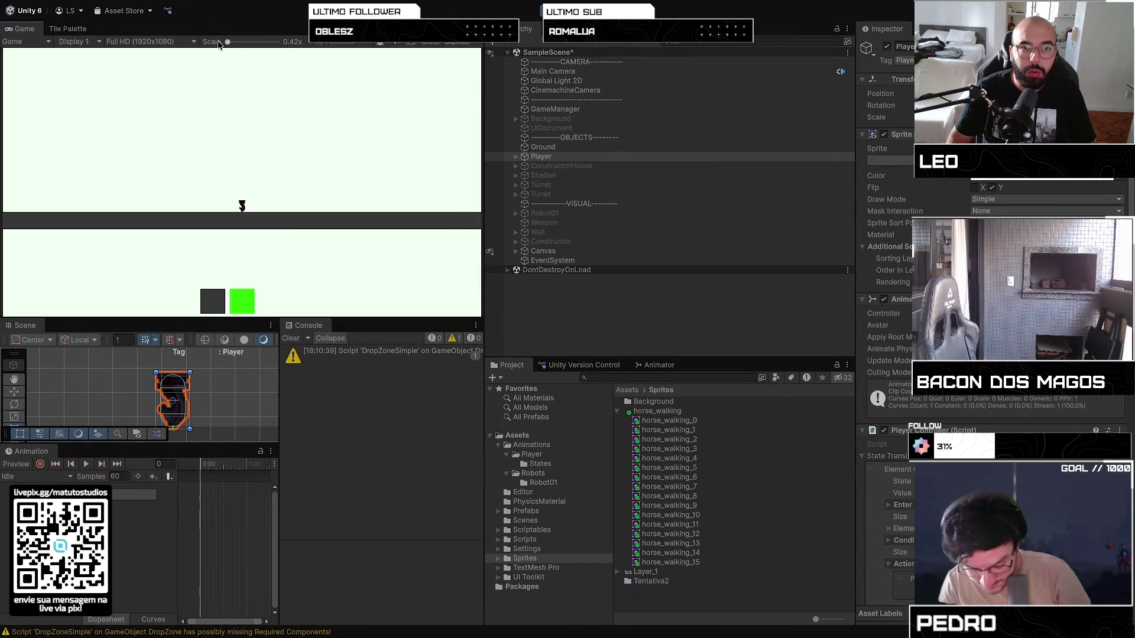
click(242, 304)
click(212, 306)
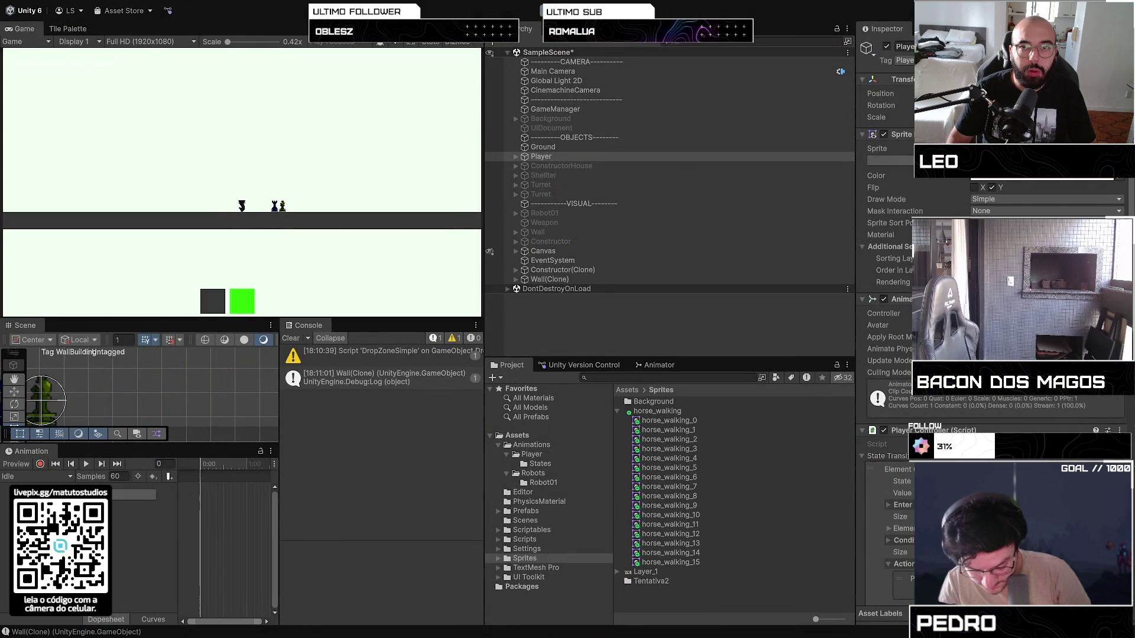
key(ctrl+p)
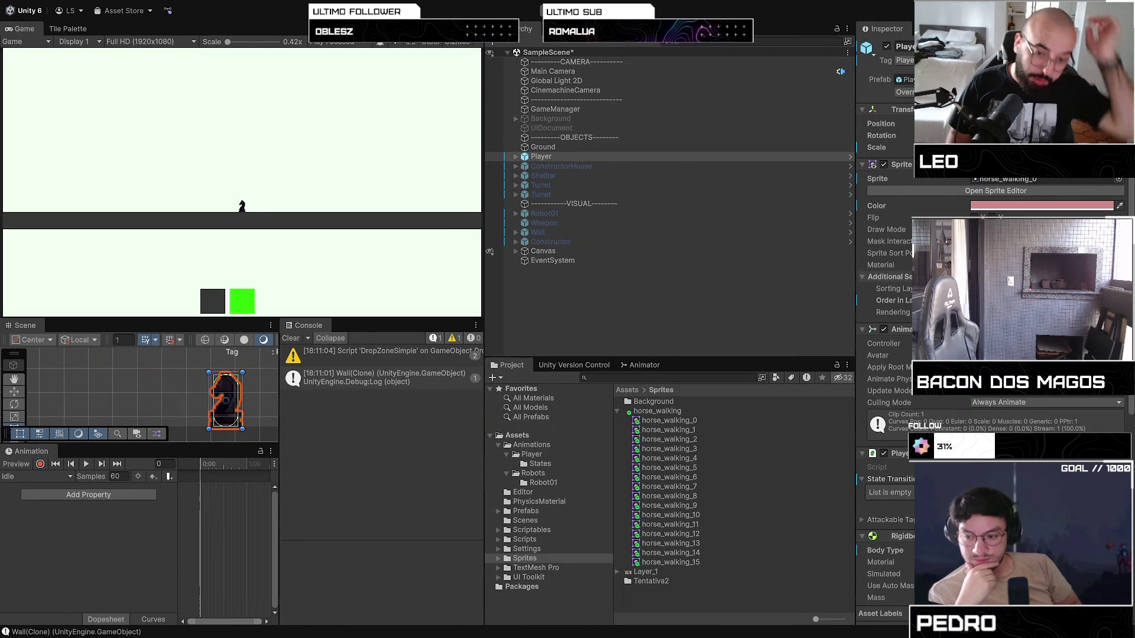
Show Mission Control's overview of the desktop spaces
key(ctrl+Up)
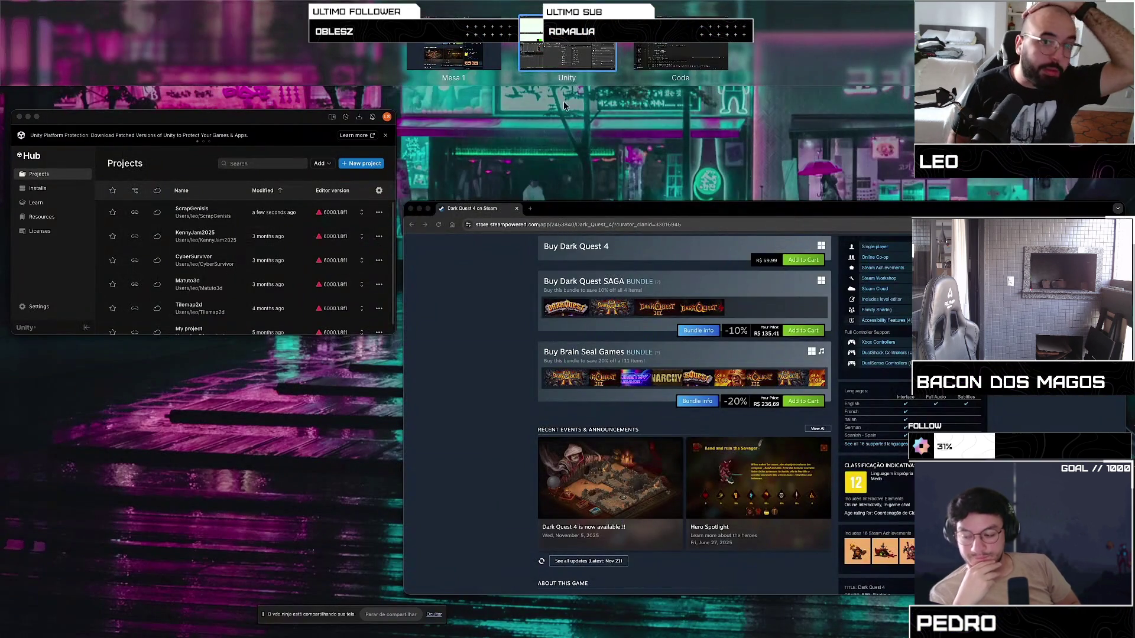
In VS Code, select the true value on line 60, then inspect the direction variable in SetTargetAsDirection
click(677, 49)
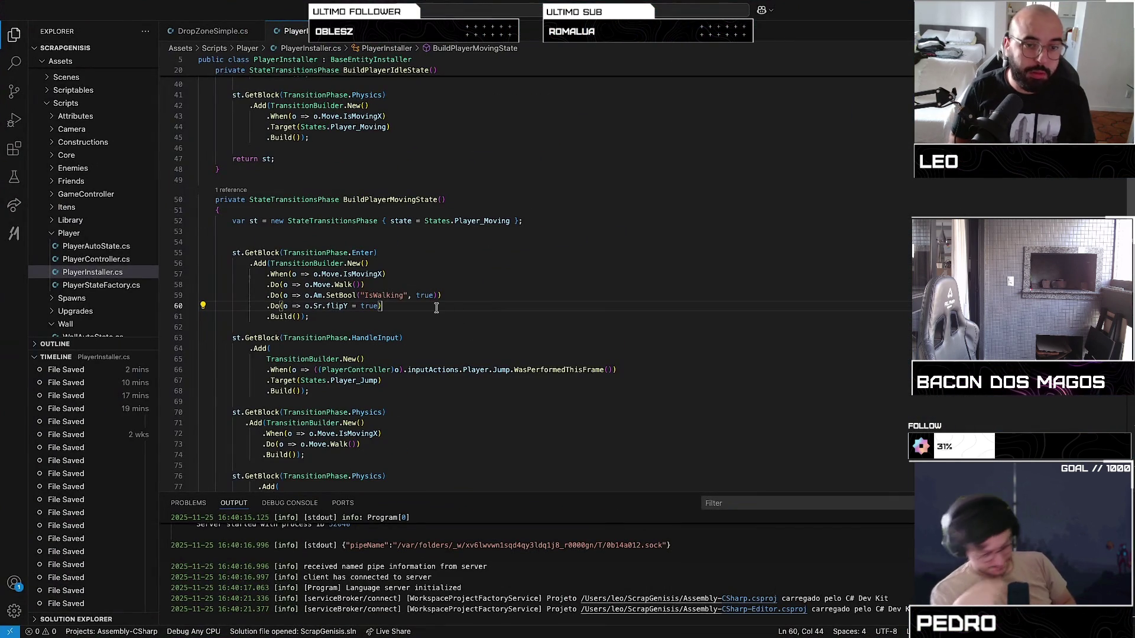
double_click(369, 306)
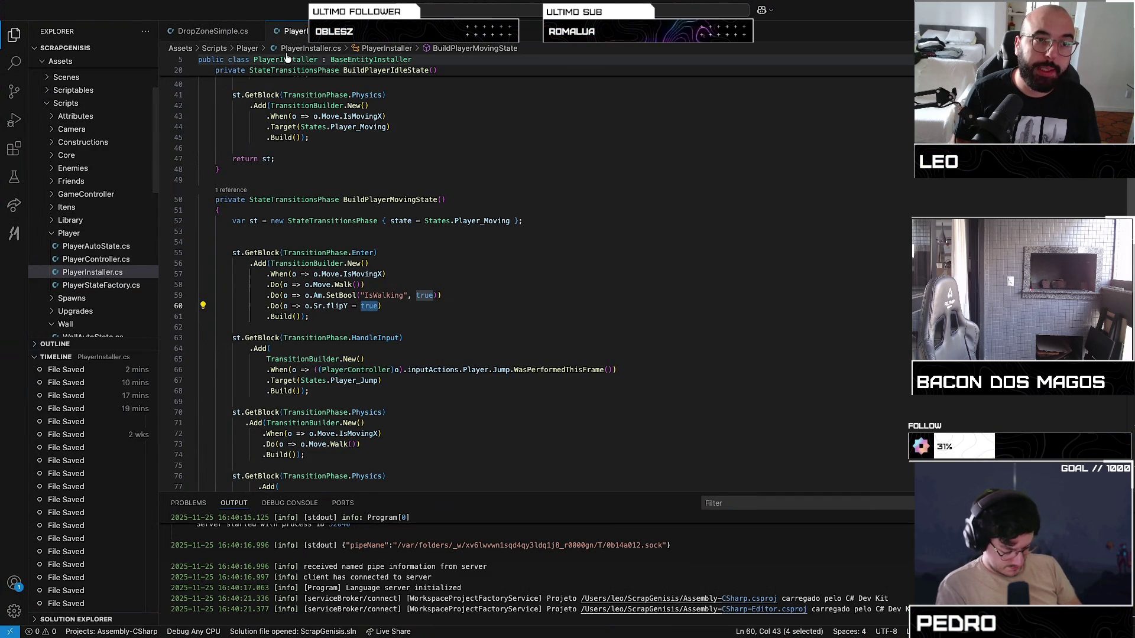
key(ctrl+Tab)
click(444, 187)
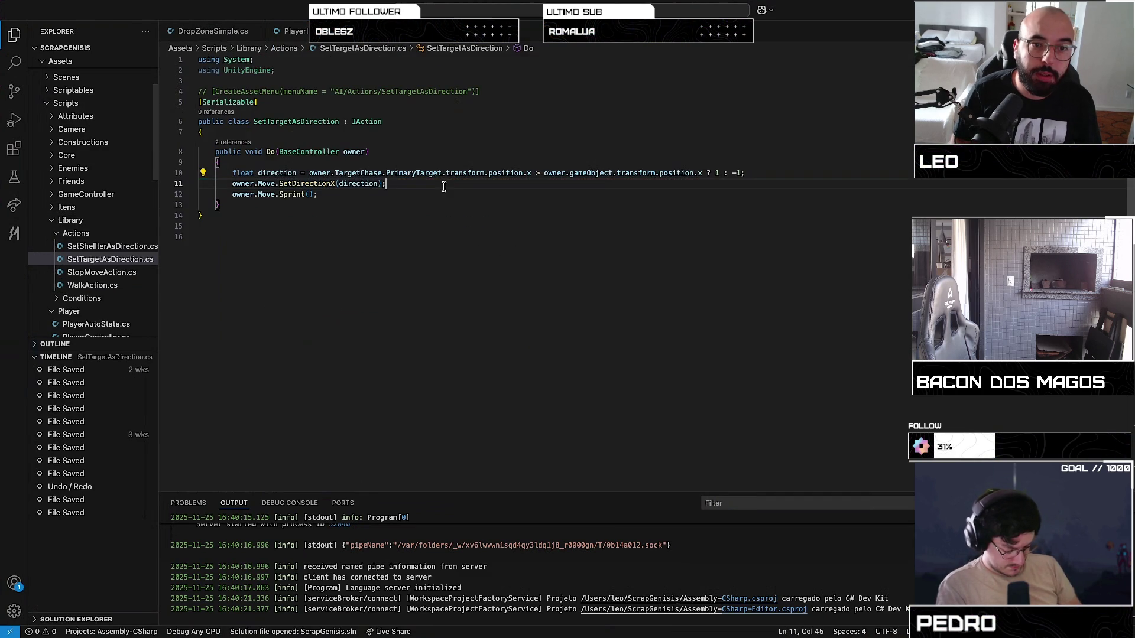
double_click(351, 185)
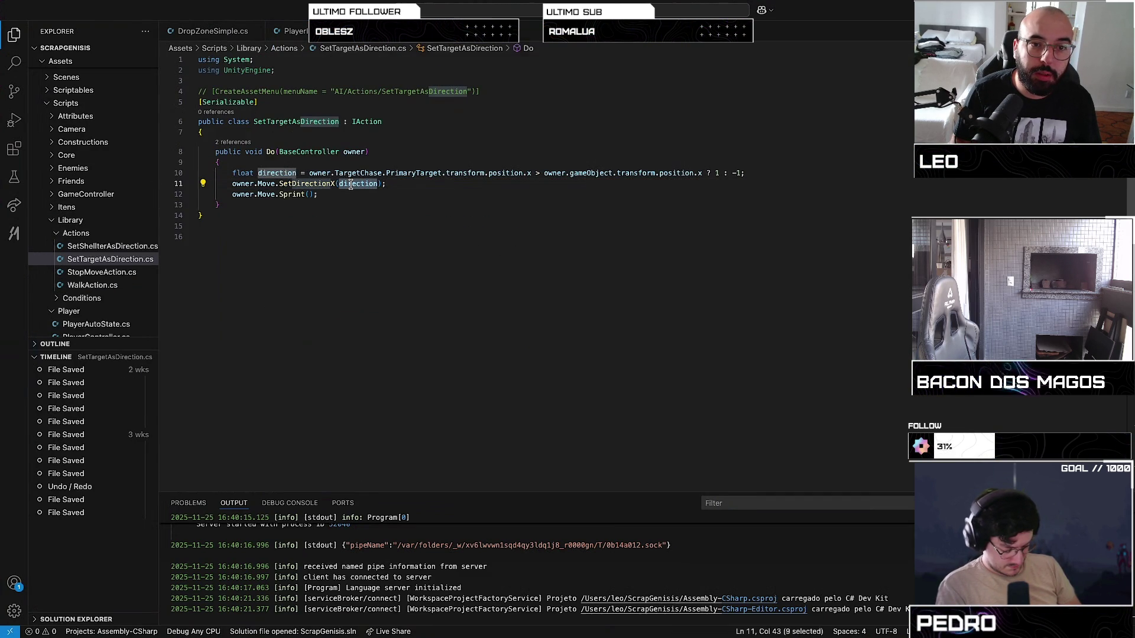
Browse the StopMoveAction and SetTargetAsDirection action scripts in the Explorer
scroll(77, 291, down, 1)
scroll(76, 291, down, 1)
click(98, 252)
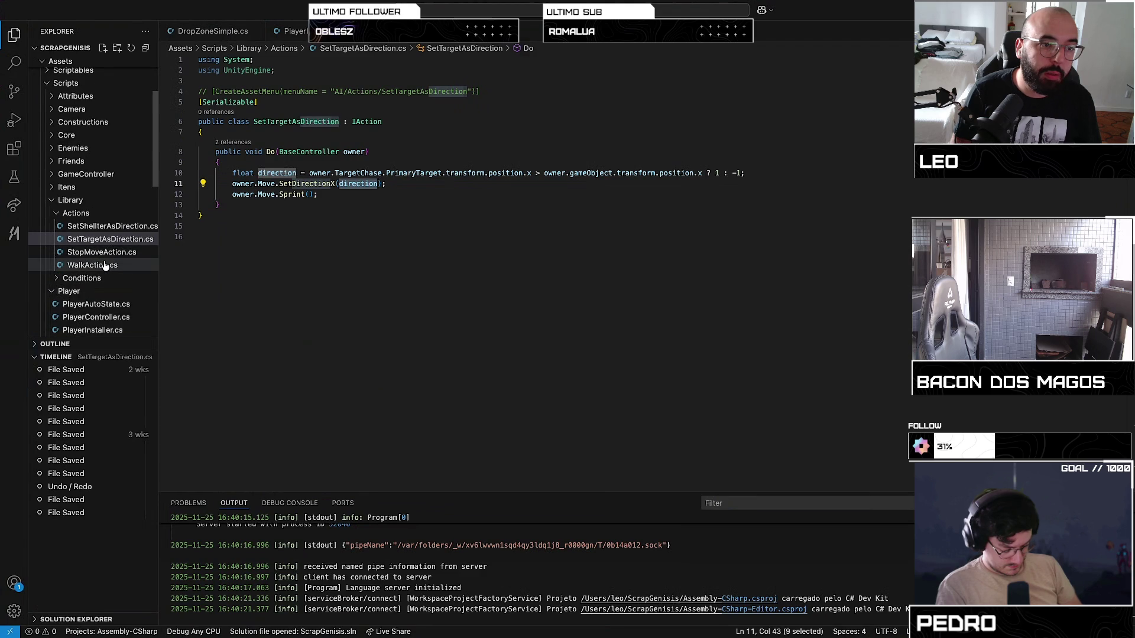
click(111, 240)
click(92, 265)
click(114, 239)
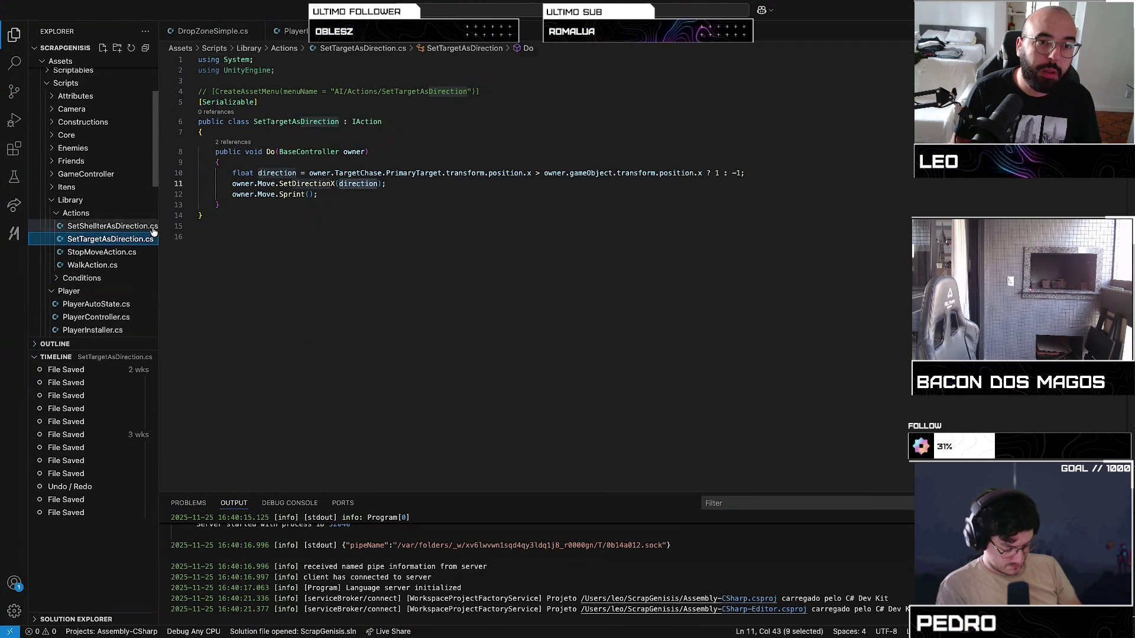
mouse_move(308, 183)
click(131, 252)
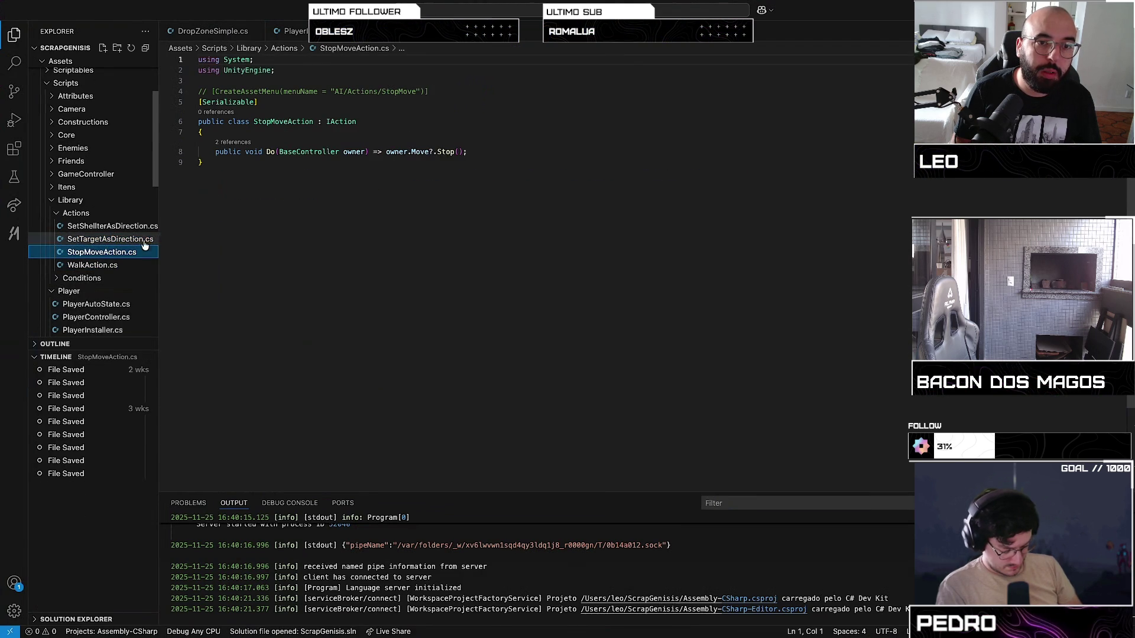
Follow Move into BaseController and the IMove interface, then go back to PlayerInstaller.cs
super+click(415, 155)
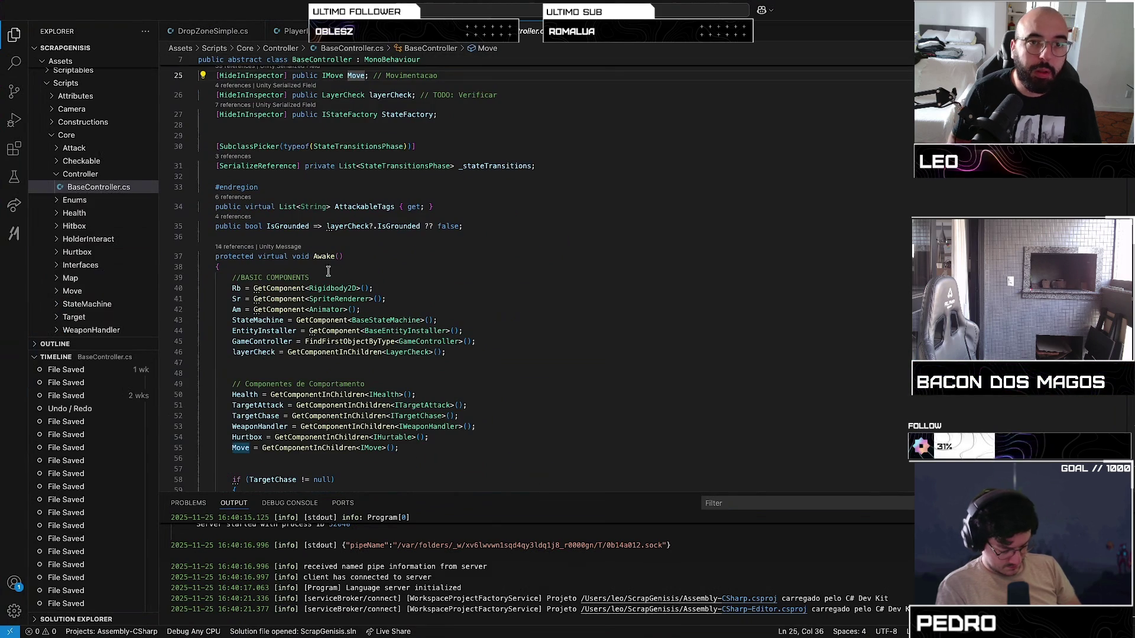
scroll(328, 270, up, 5)
scroll(328, 270, down, 10)
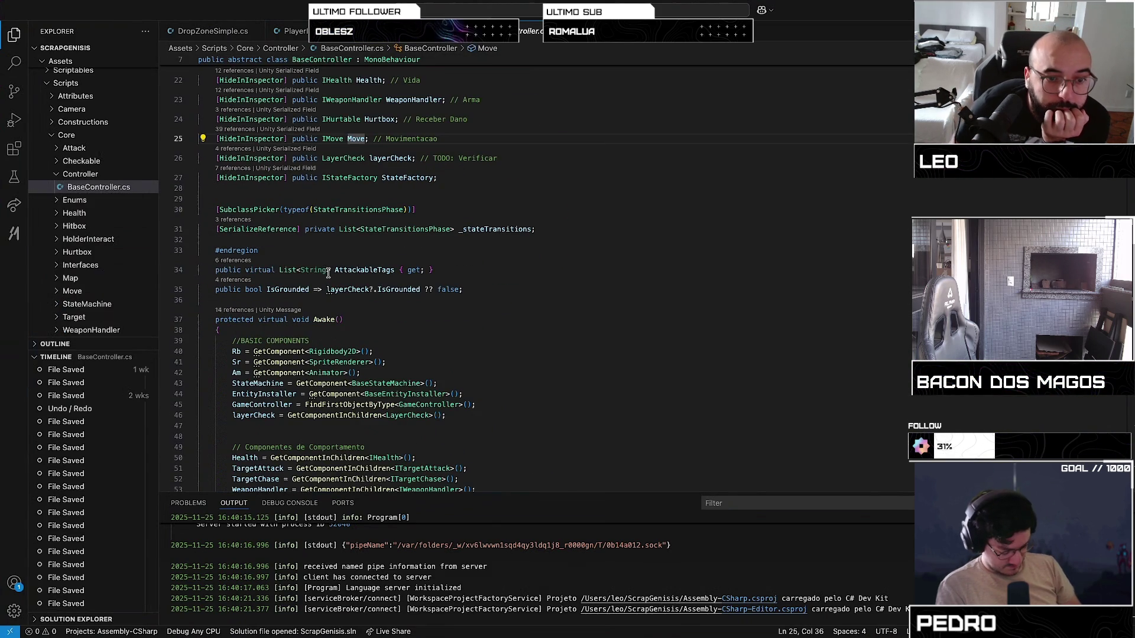
scroll(329, 267, down, 20)
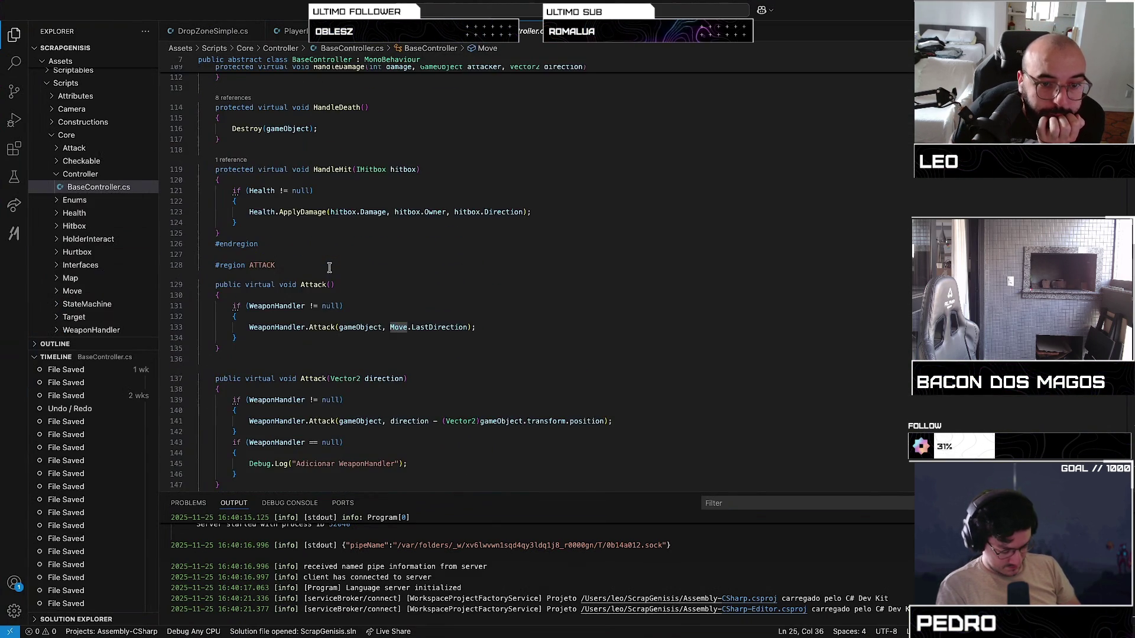
scroll(329, 267, up, 20)
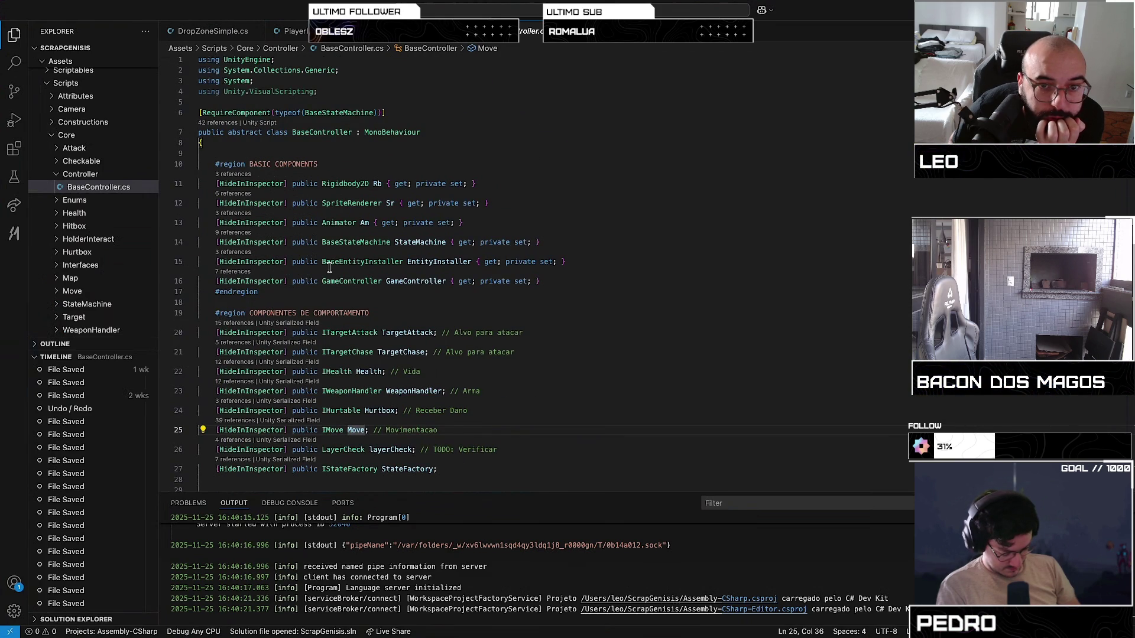
scroll(330, 267, down, 5)
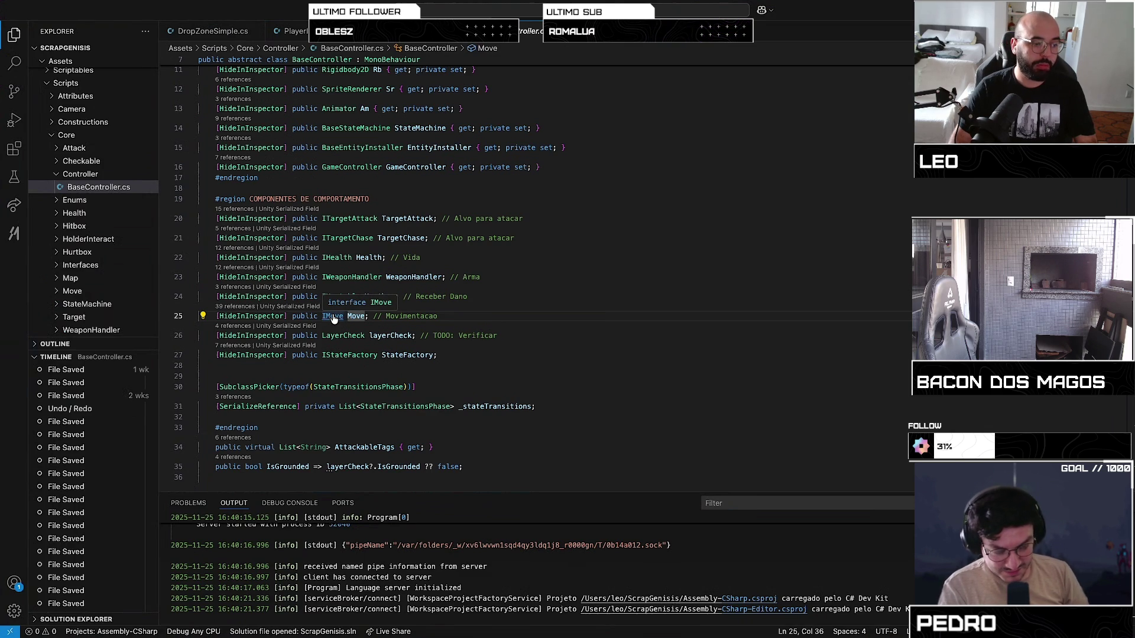
ctrl+click(334, 318)
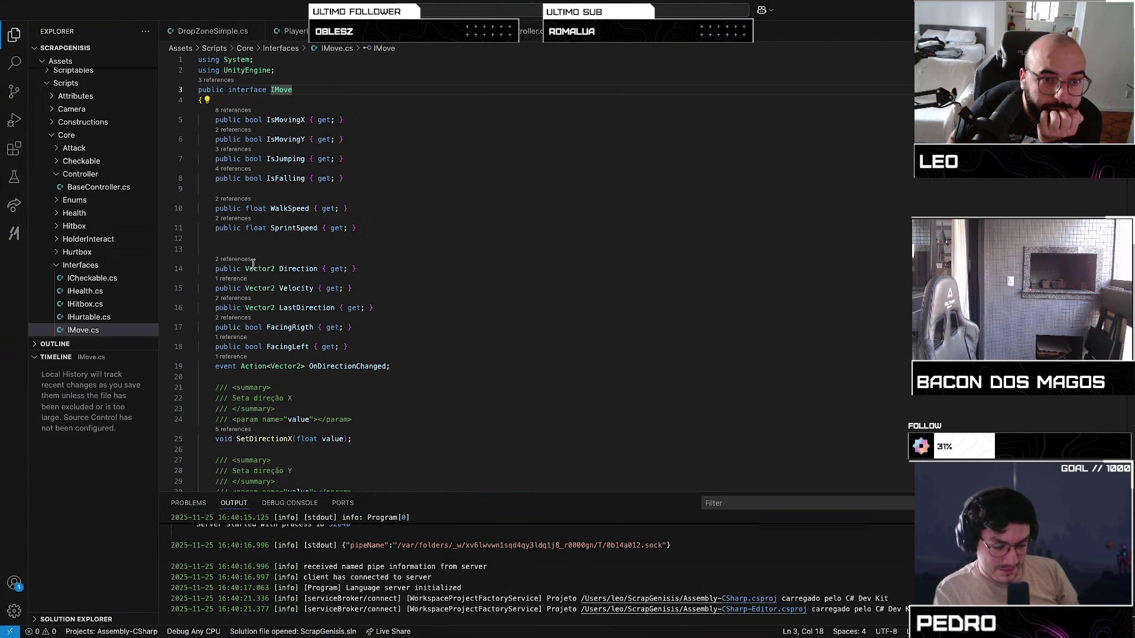
mouse_move(253, 264)
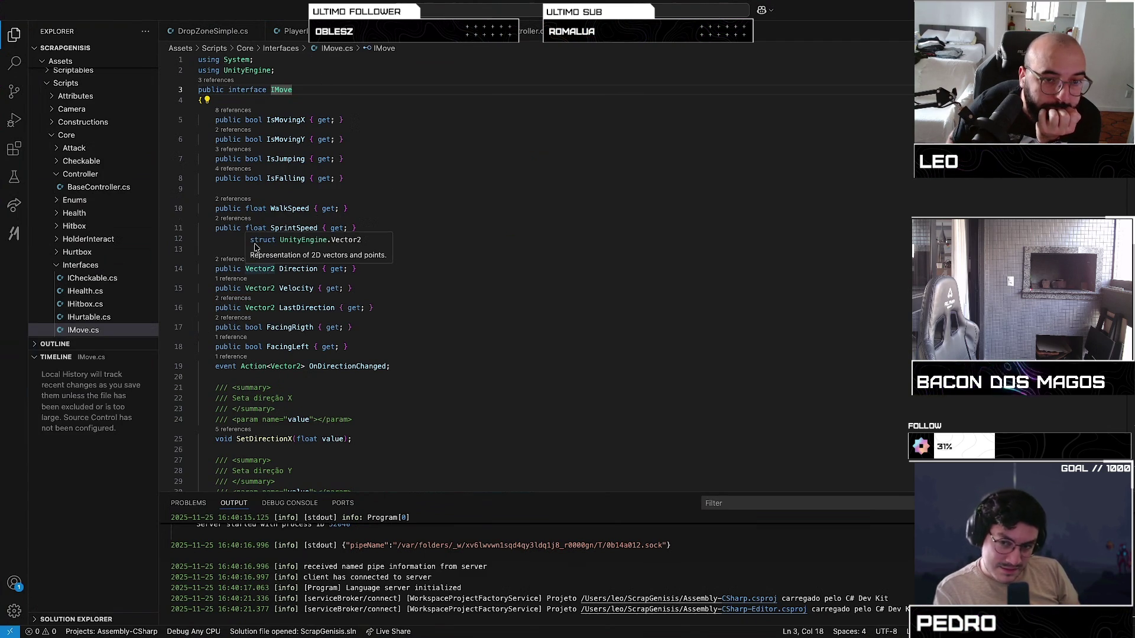
click(295, 30)
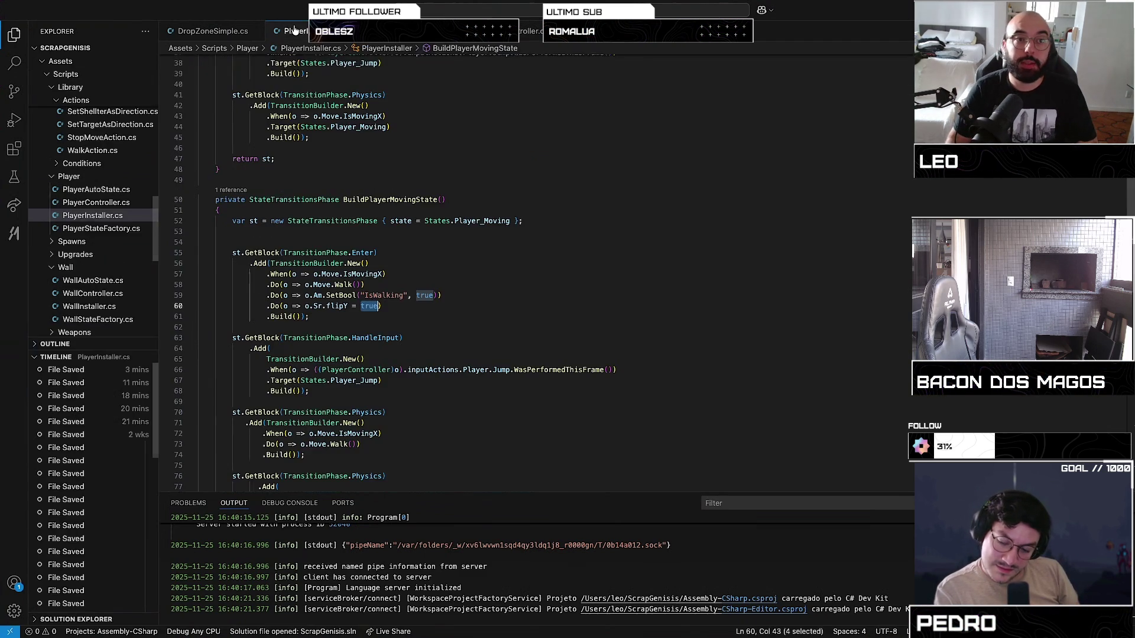
Change line 60 to o.Sr.flipX = o.Move.Direction.x < 0
key(BackSpace)
key(Left)
key(Left)
key(Left)
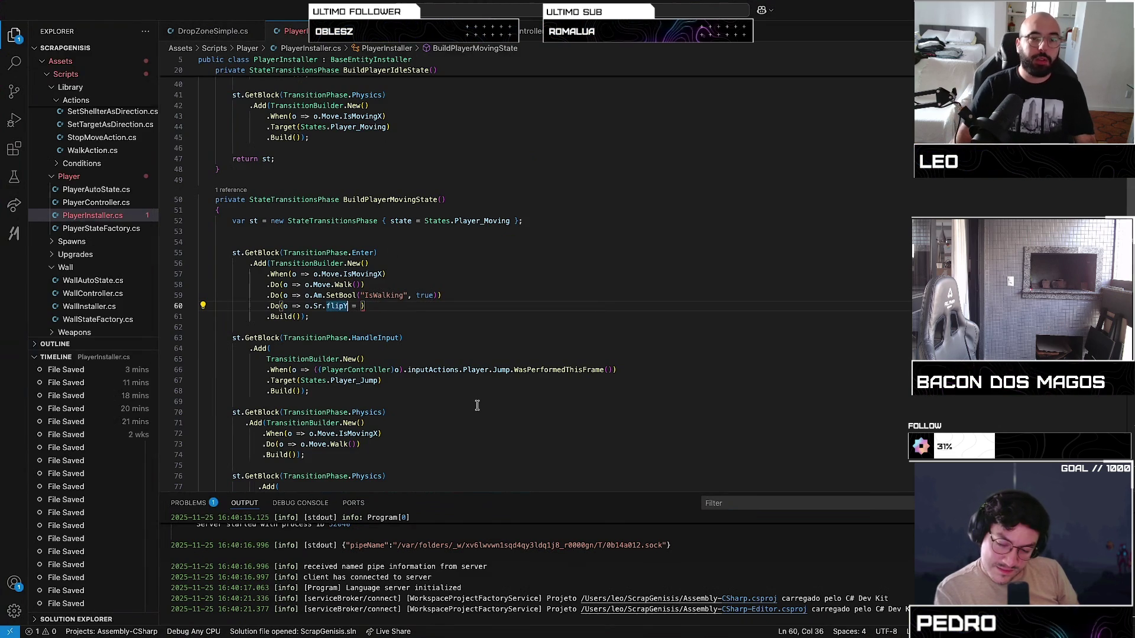
key(BackSpace)
text(X)
key(Right)
key(Right)
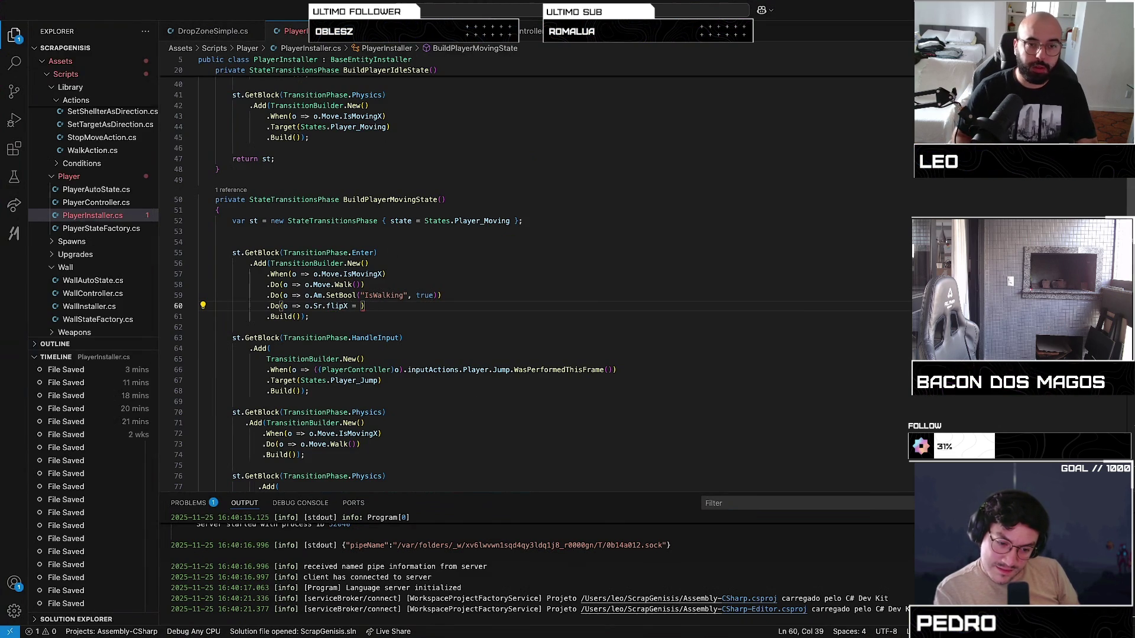
text(.Move.)
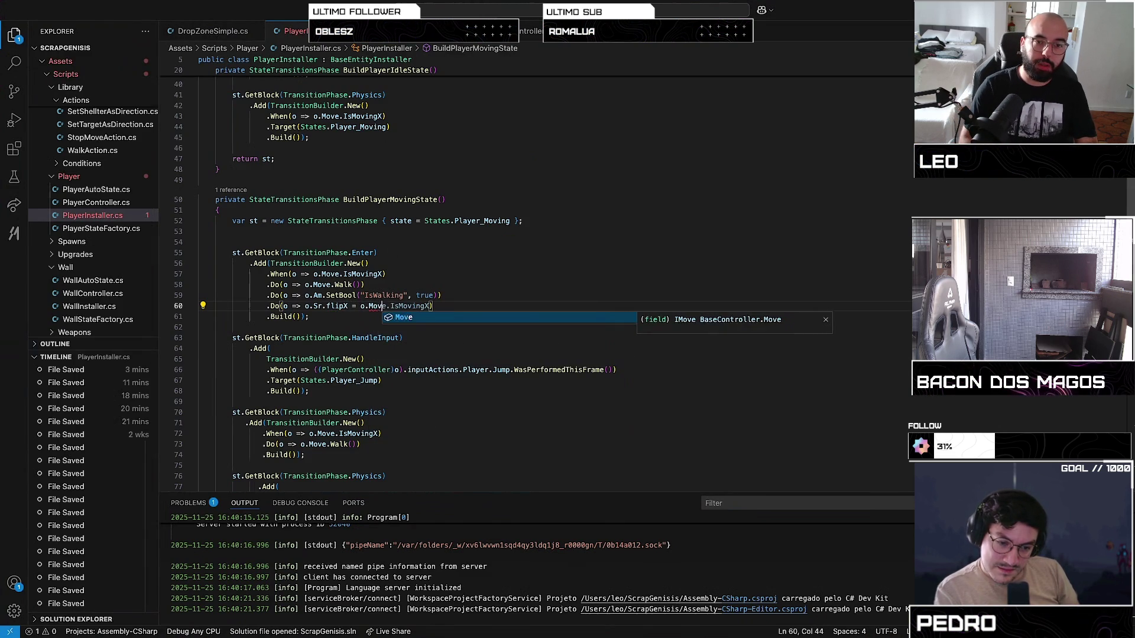
text(Is)
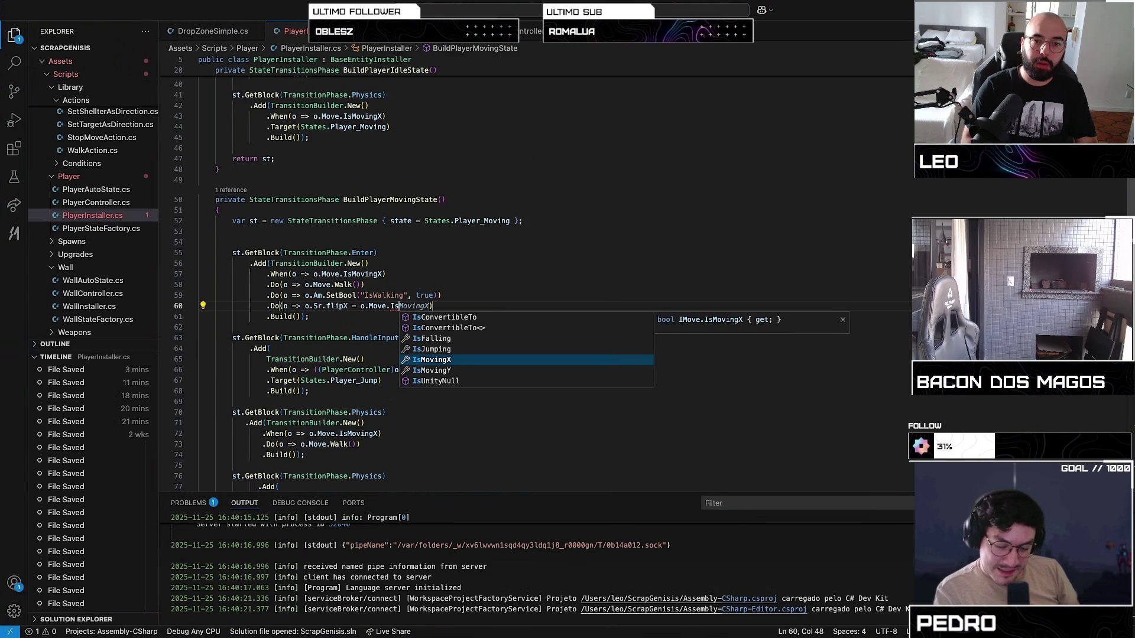
key(BackSpace)
key(BackSpace)
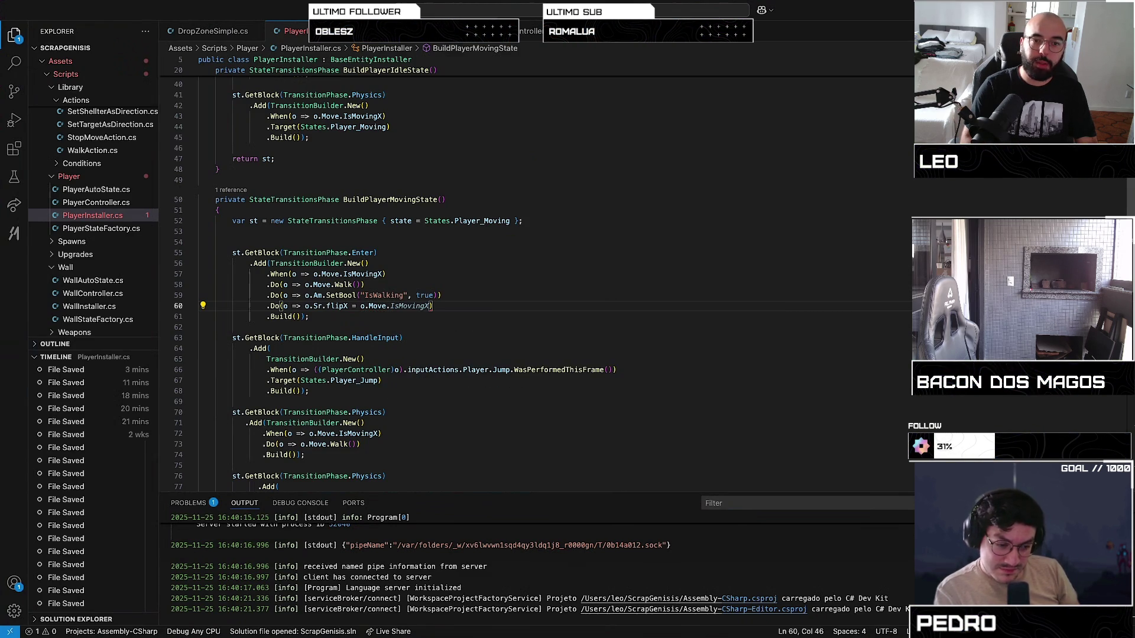
text(Di)
key(End)
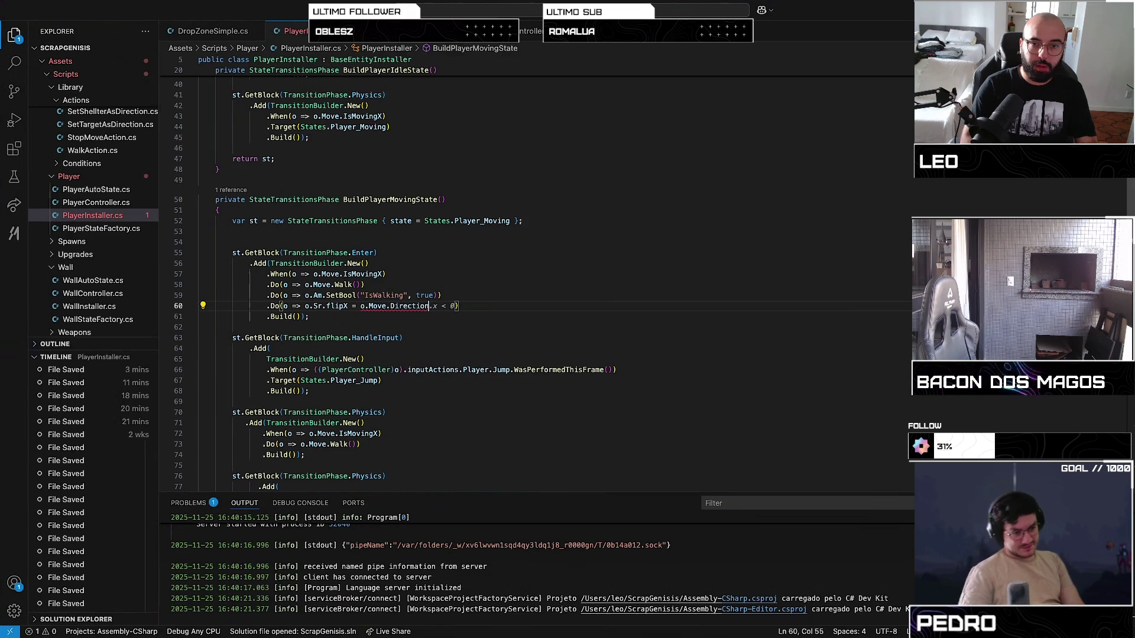
Save PlayerInstaller.cs and switch to the Unity space so the scripts recompile
key(ctrl+s)
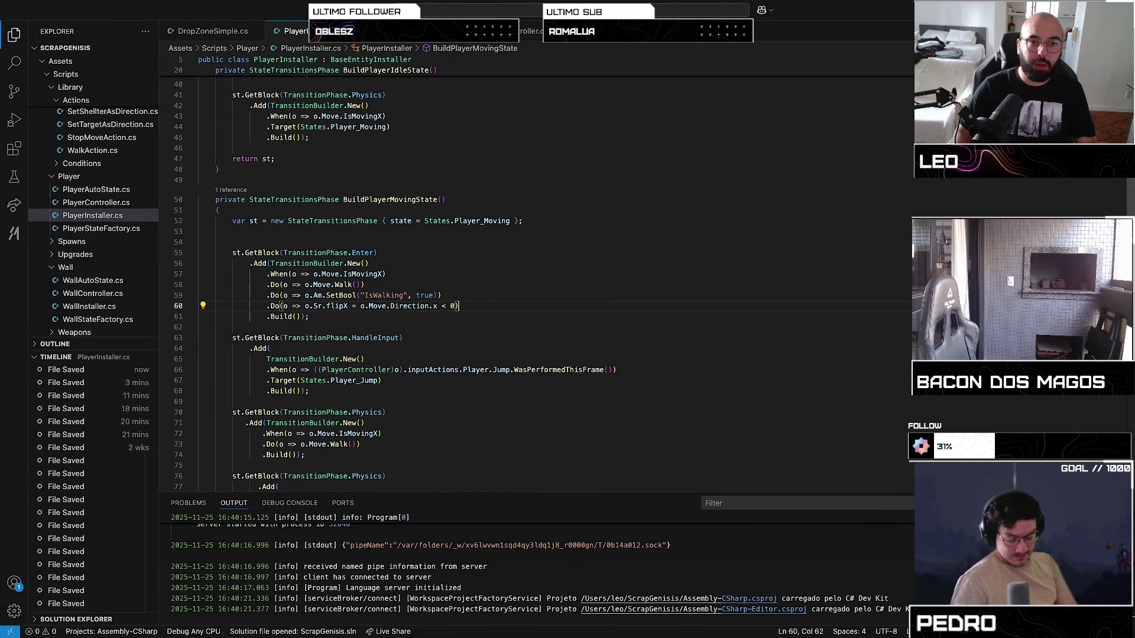
click(566, 284)
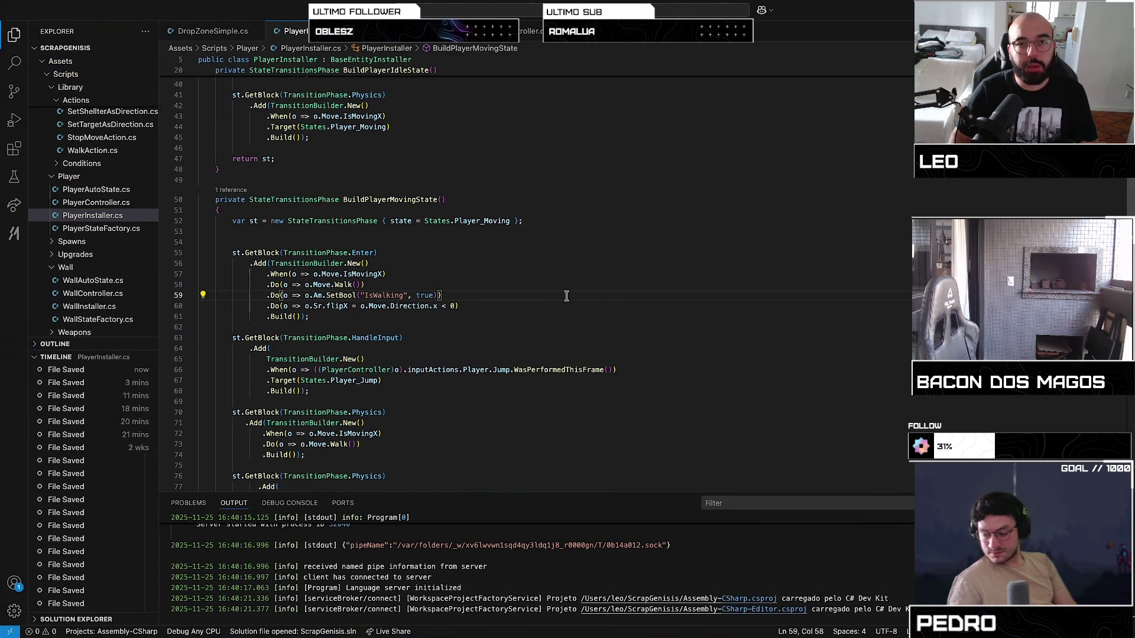
key(ctrl+Up)
key(ctrl+Left)
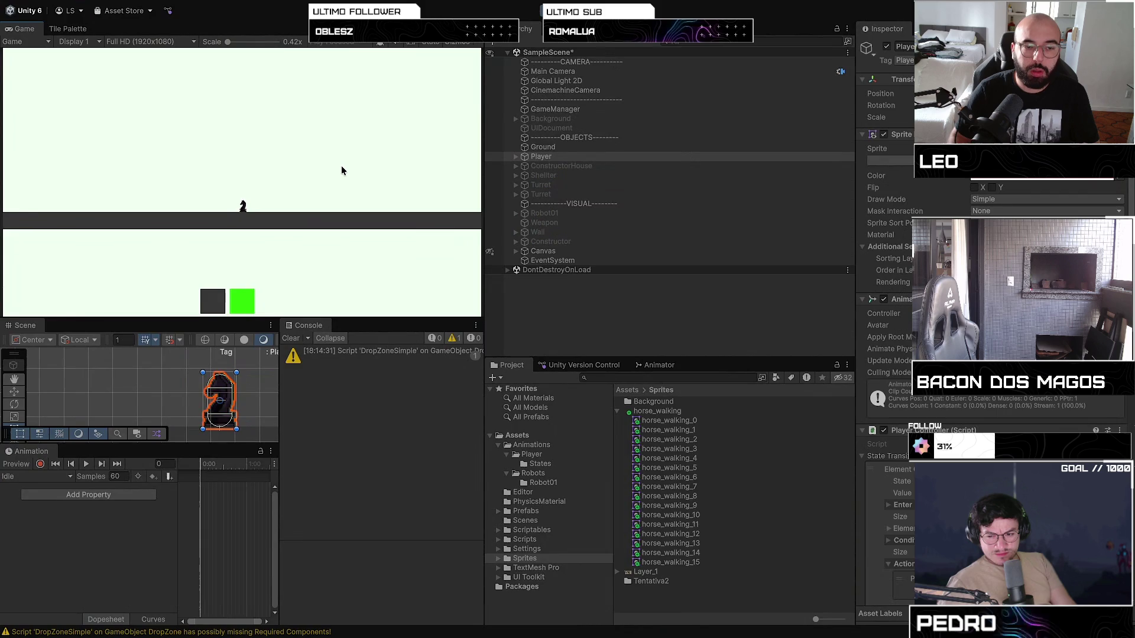
Change the flipX condition to o.Move.Direction.x > 0, save, and show Mission Control
key(super+Tab)
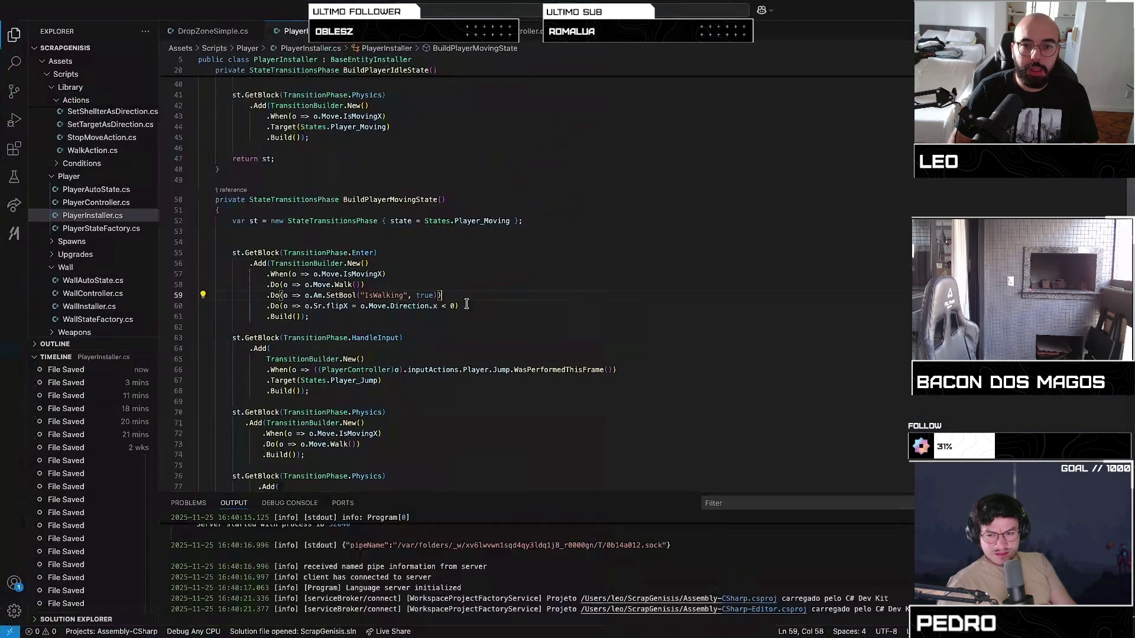
key(Left)
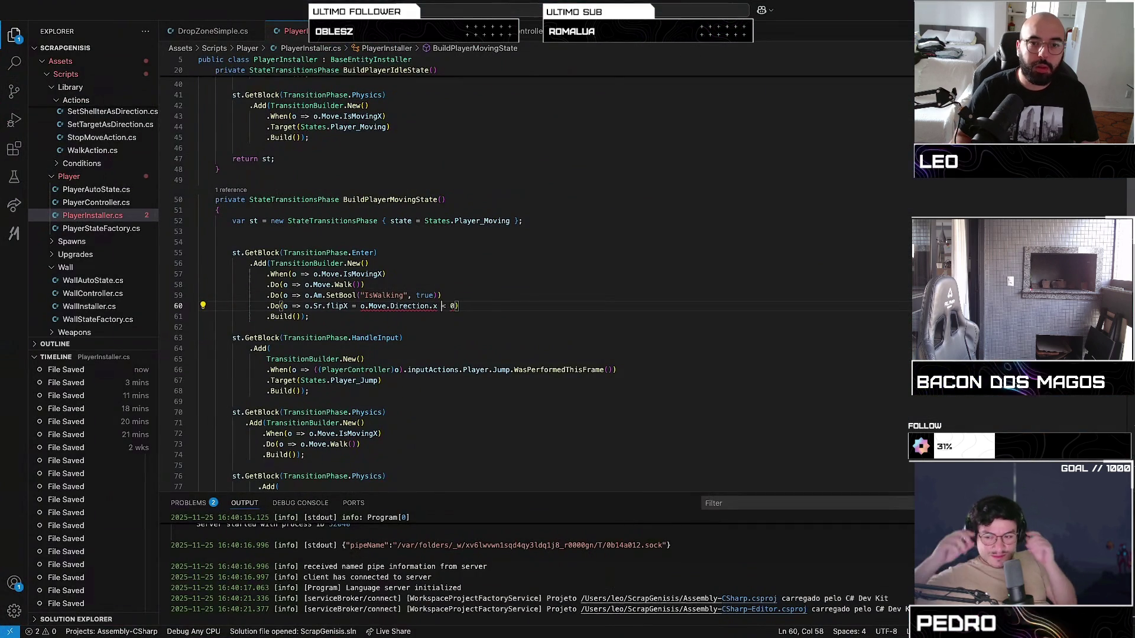
key(Delete)
text(>)
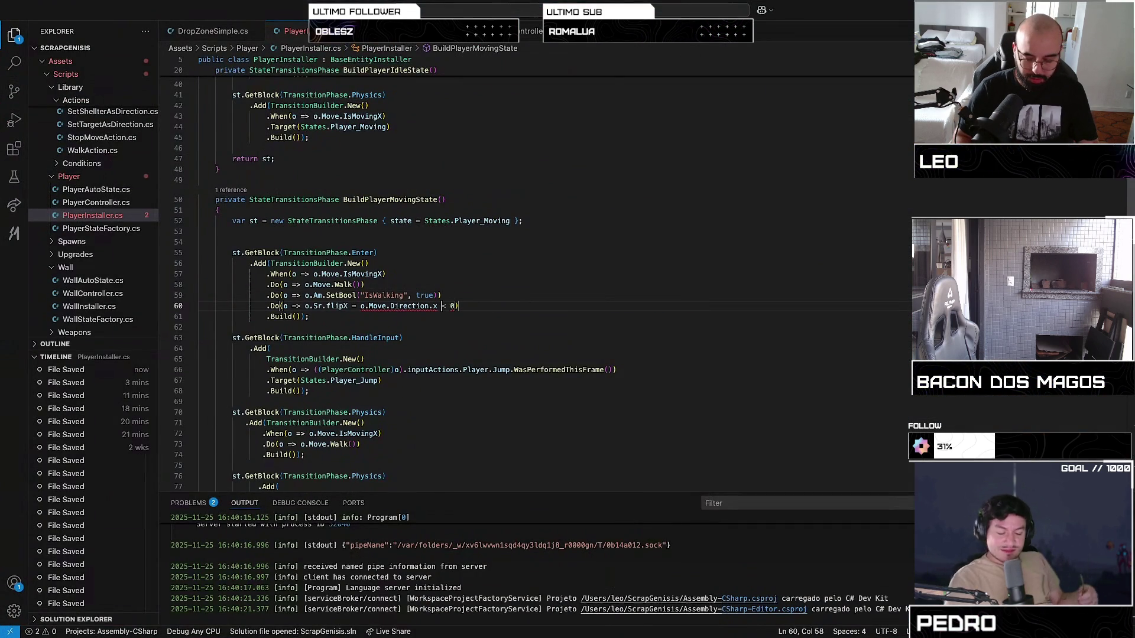
key(super+s)
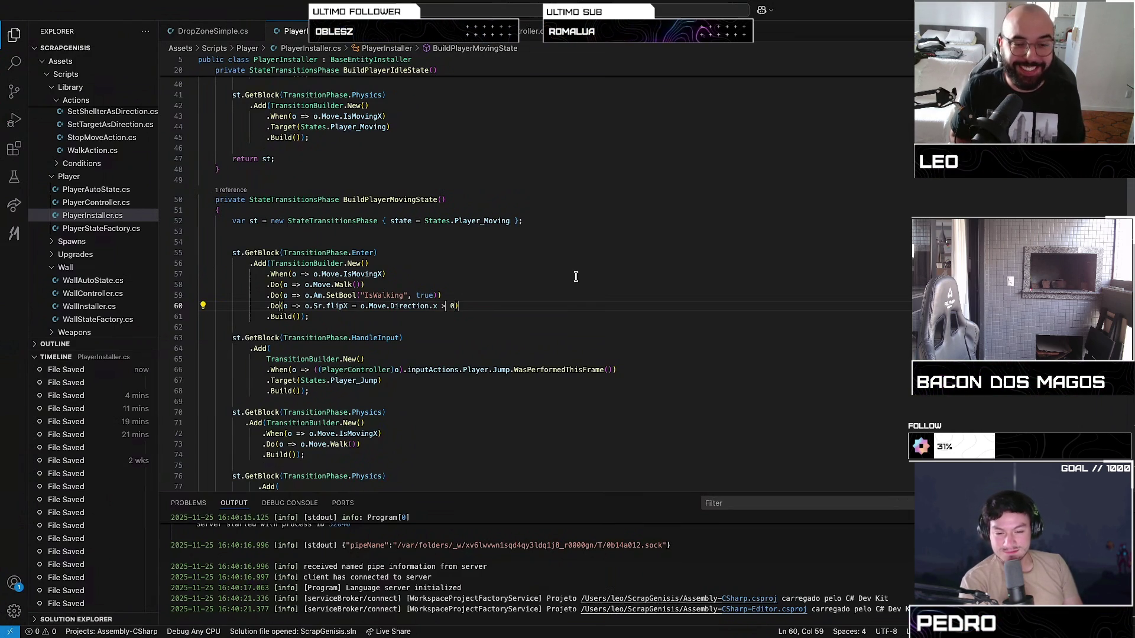
key(ctrl+Up)
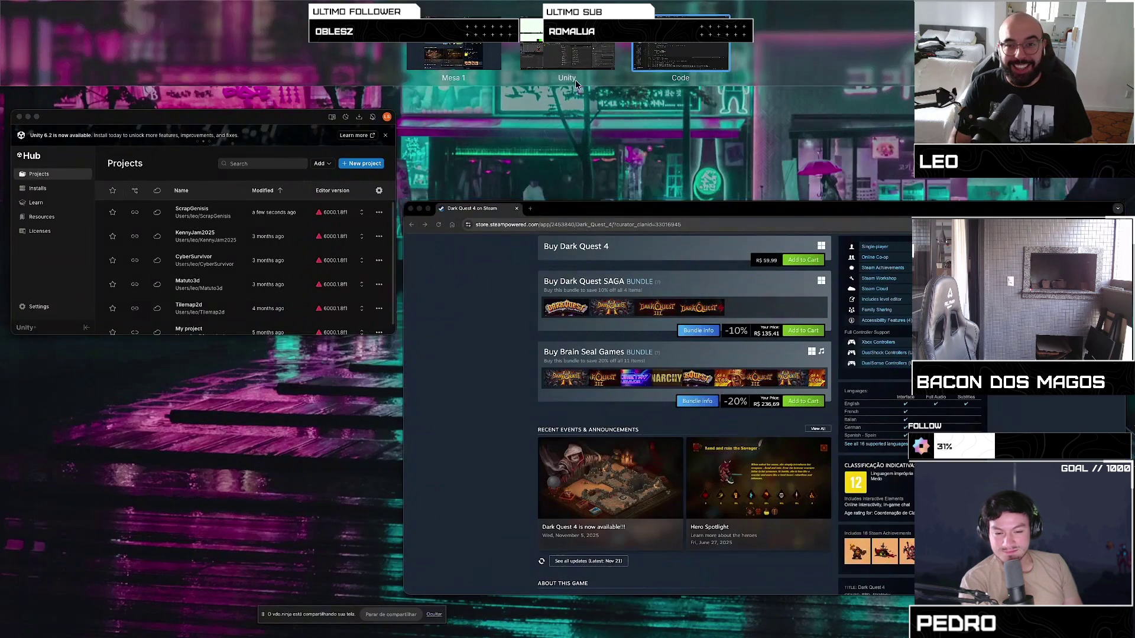
Walk and jump the player left and right to check facing, then show pending version-control changes
click(576, 57)
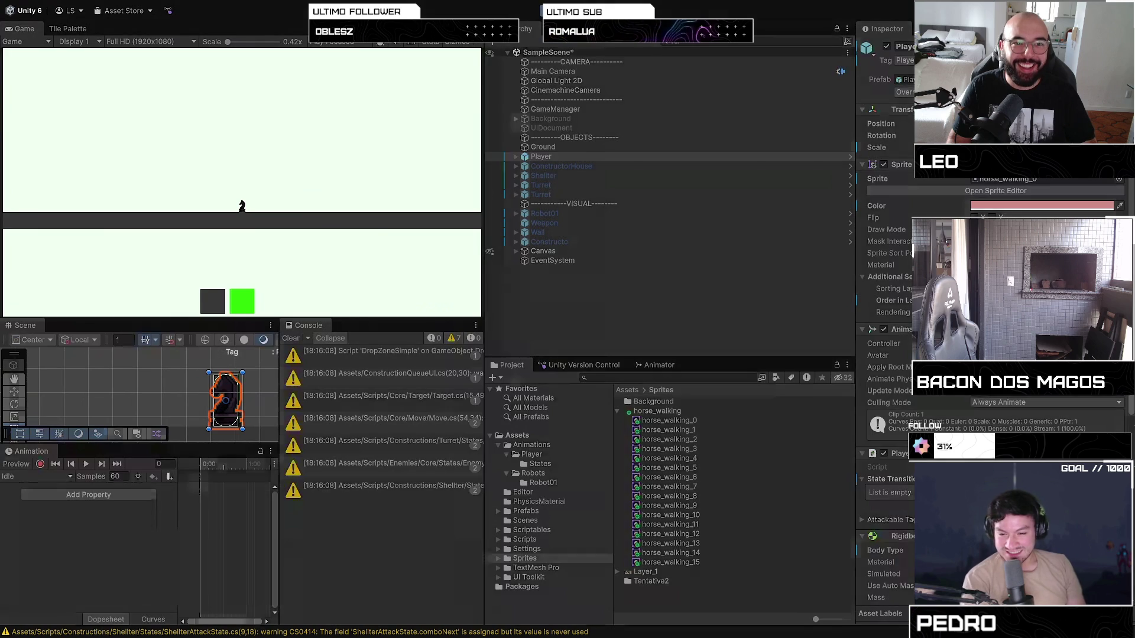
key(d)
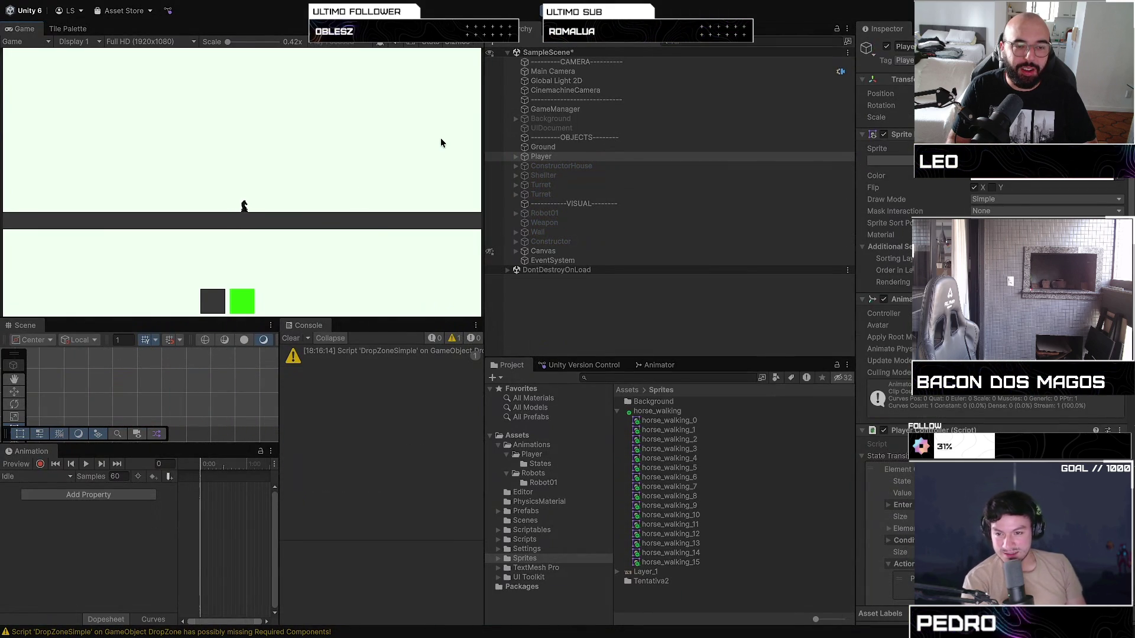
key(a)
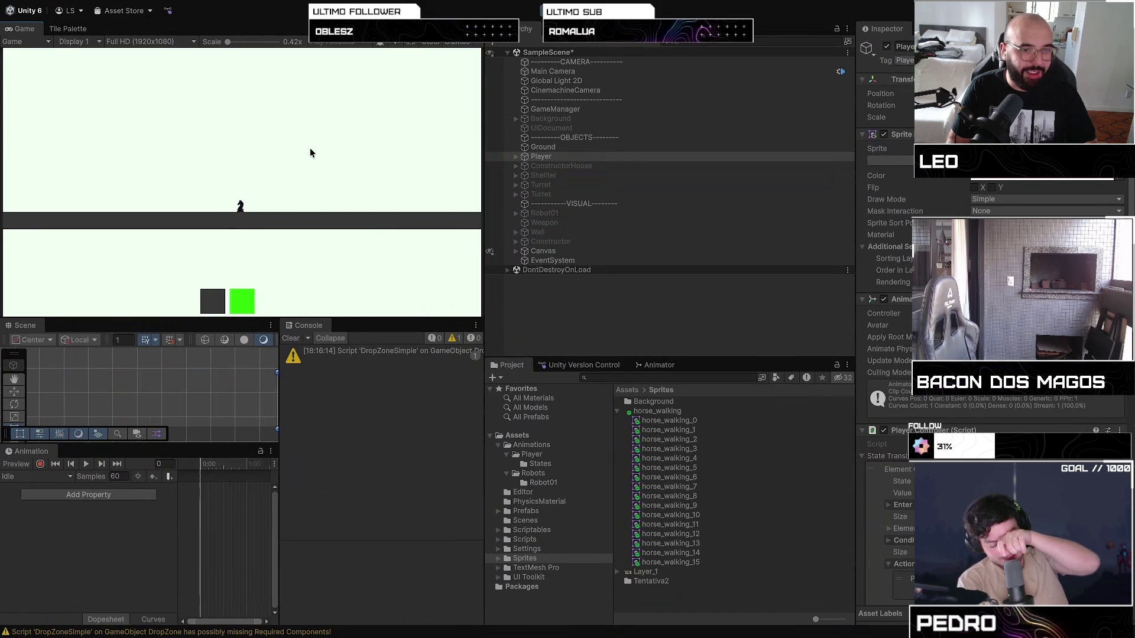
key(space)
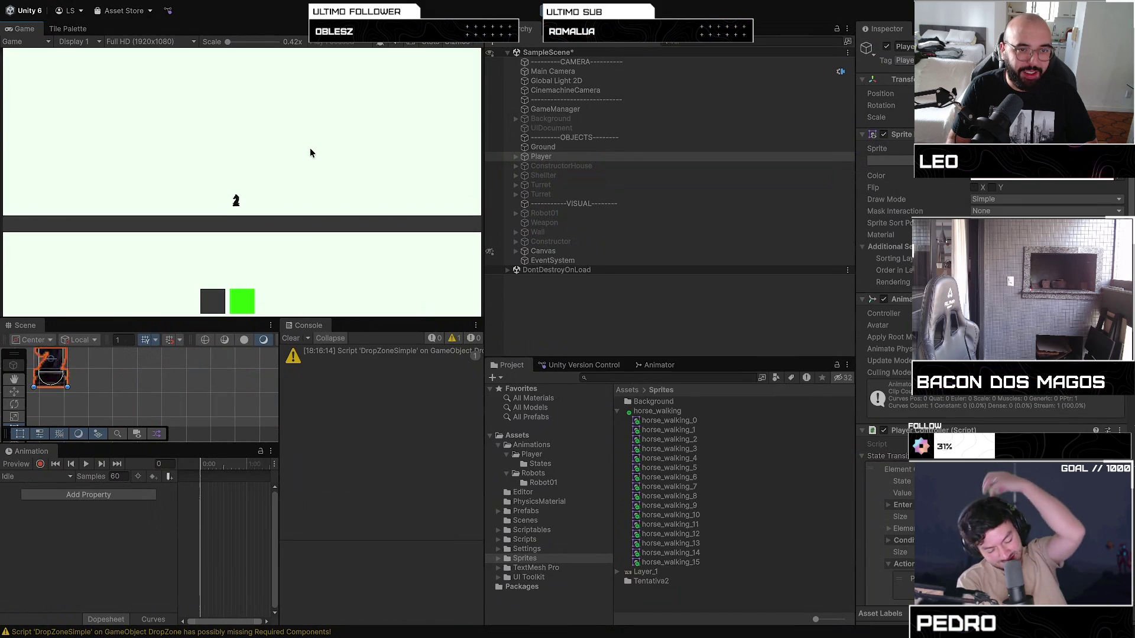
key(space)
key(d)
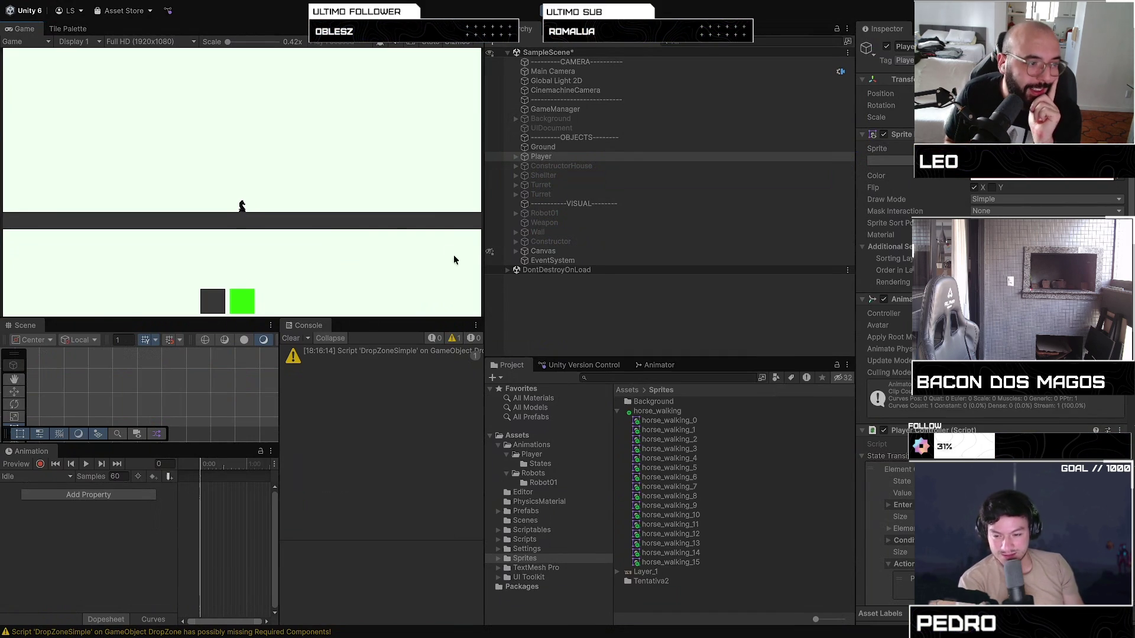
click(582, 364)
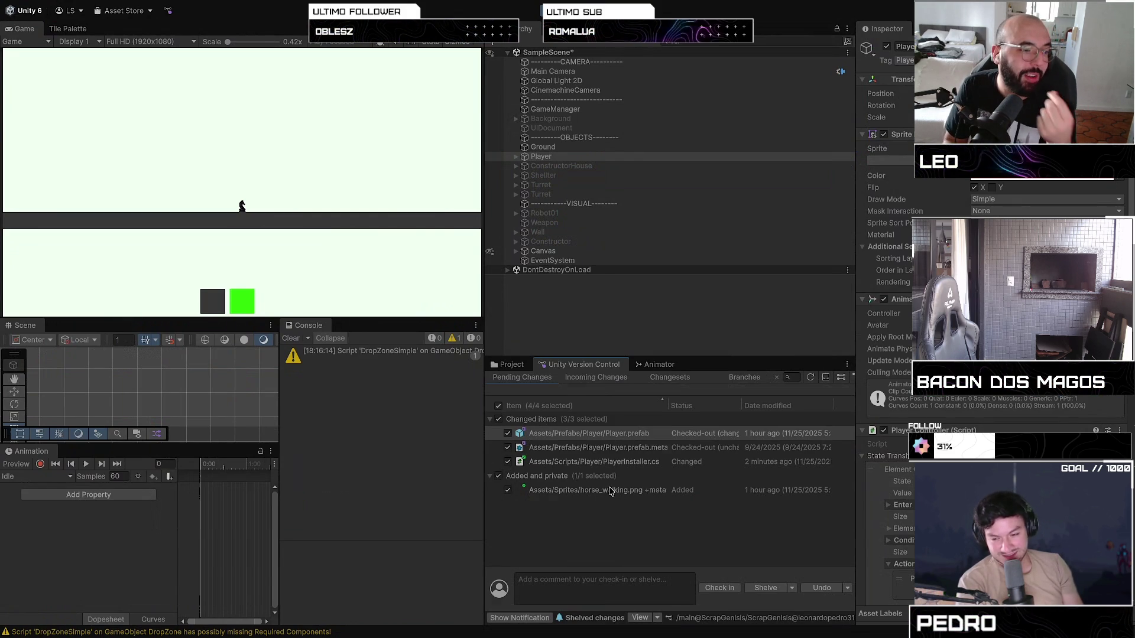
Check in all pending changes as changeset 79, then restart play mode with the Animator showing
click(720, 588)
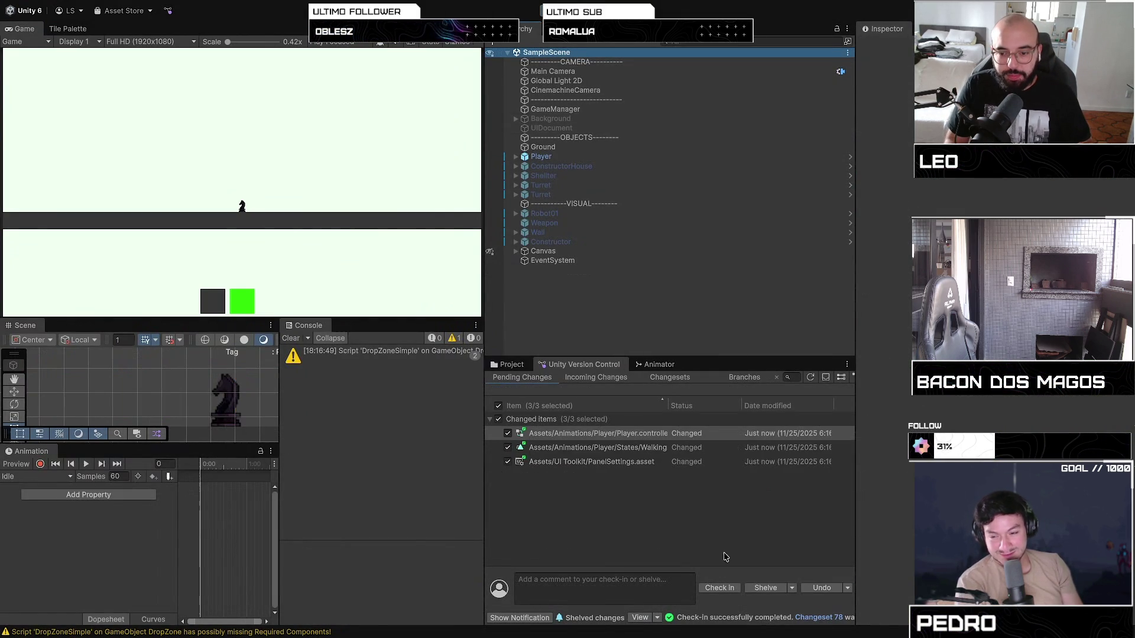
click(723, 588)
click(724, 588)
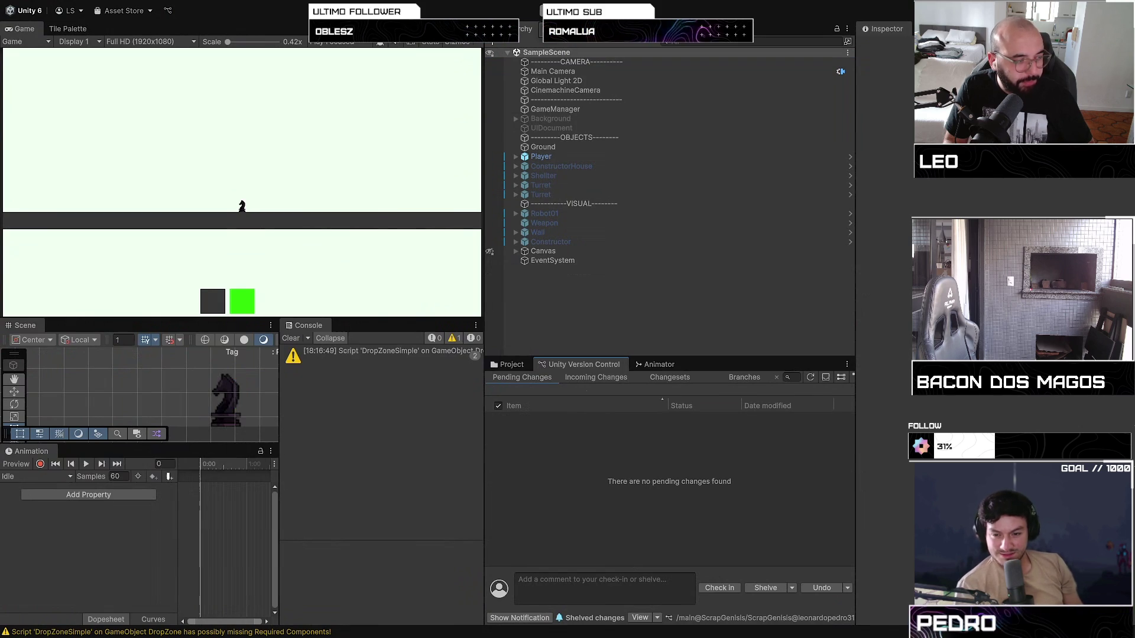
key(ctrl+p)
click(667, 364)
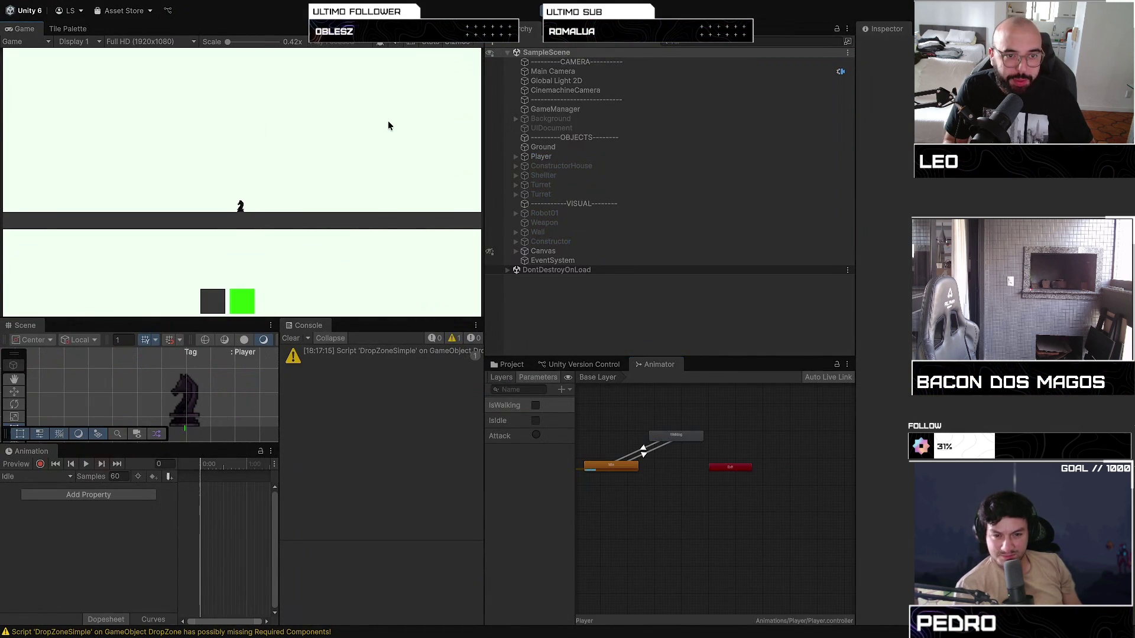
Walk the player right to trigger IsWalking, then spawn a constructor and four walls
key(d)
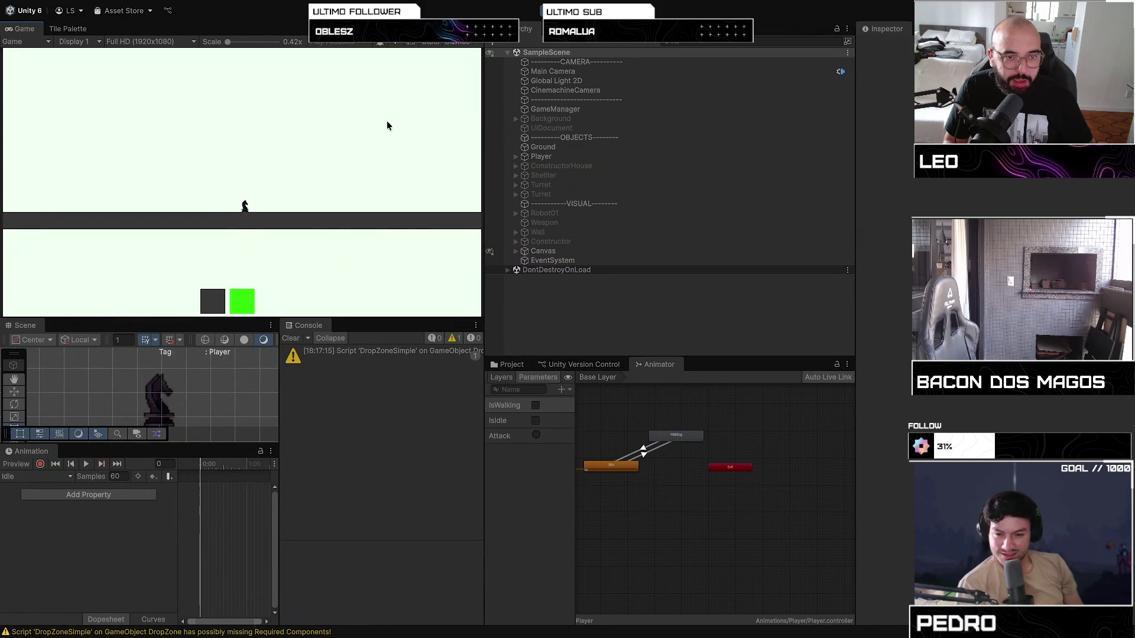
click(244, 307)
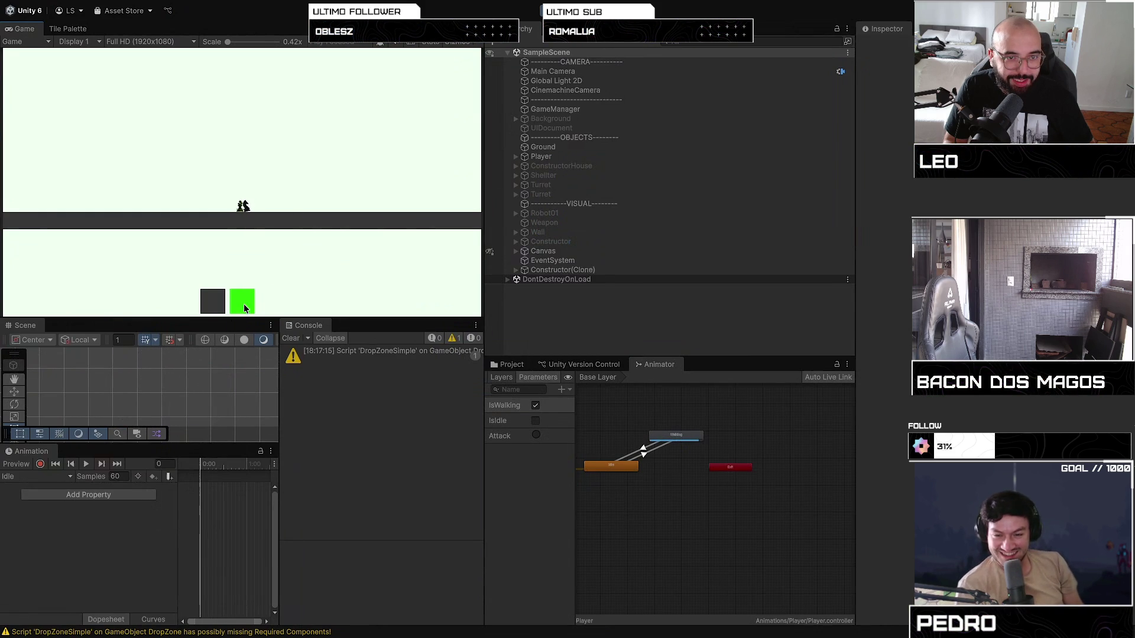
click(211, 308)
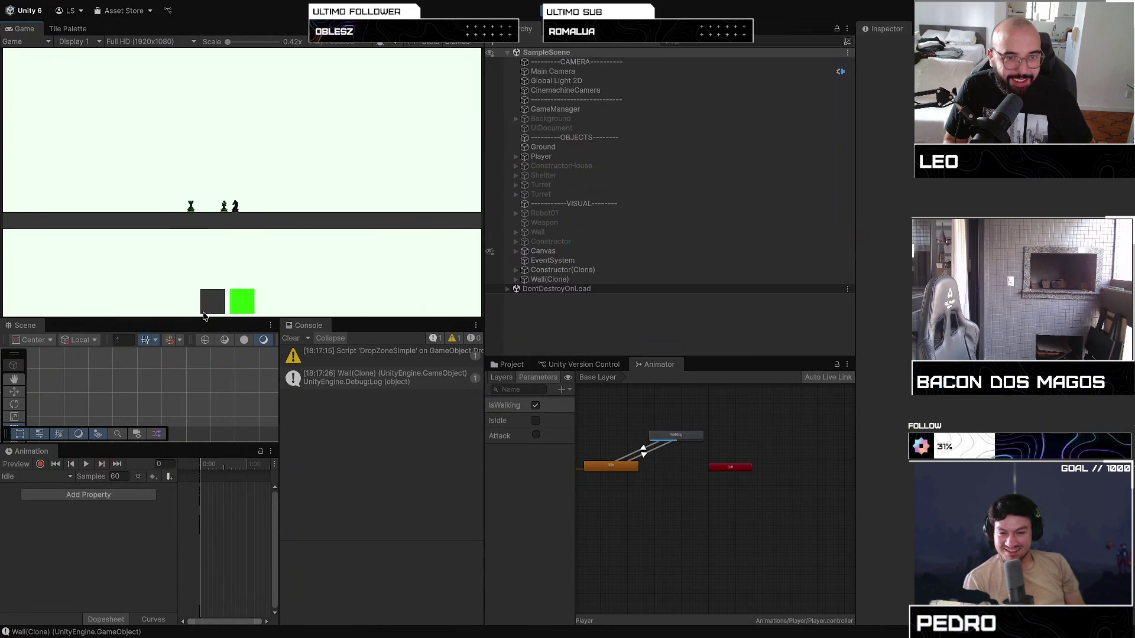
click(205, 312)
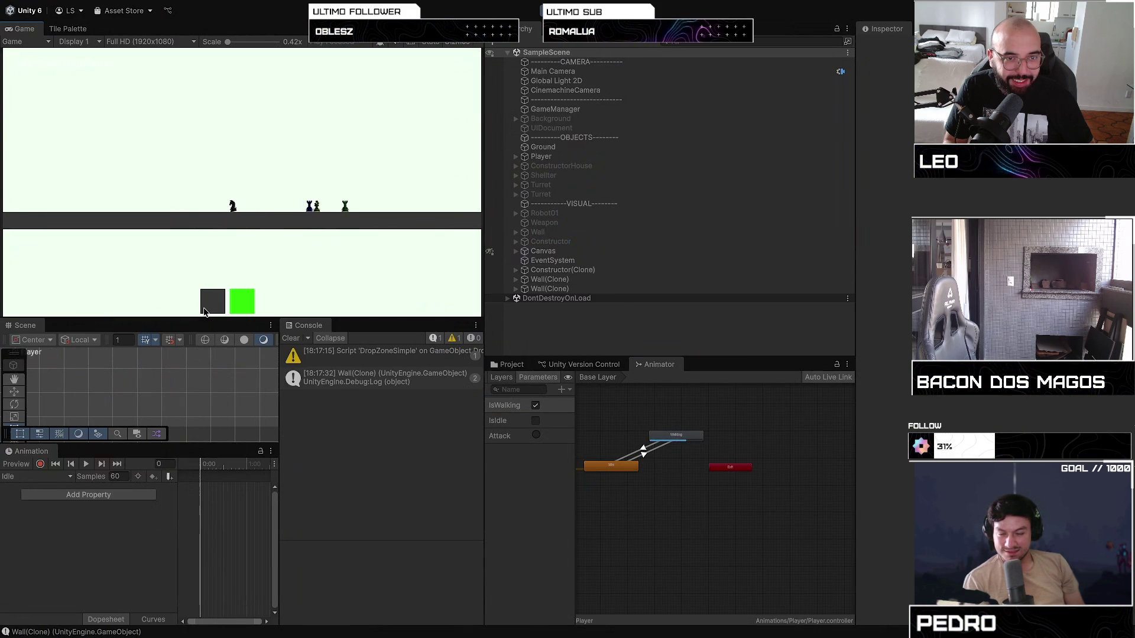
click(215, 310)
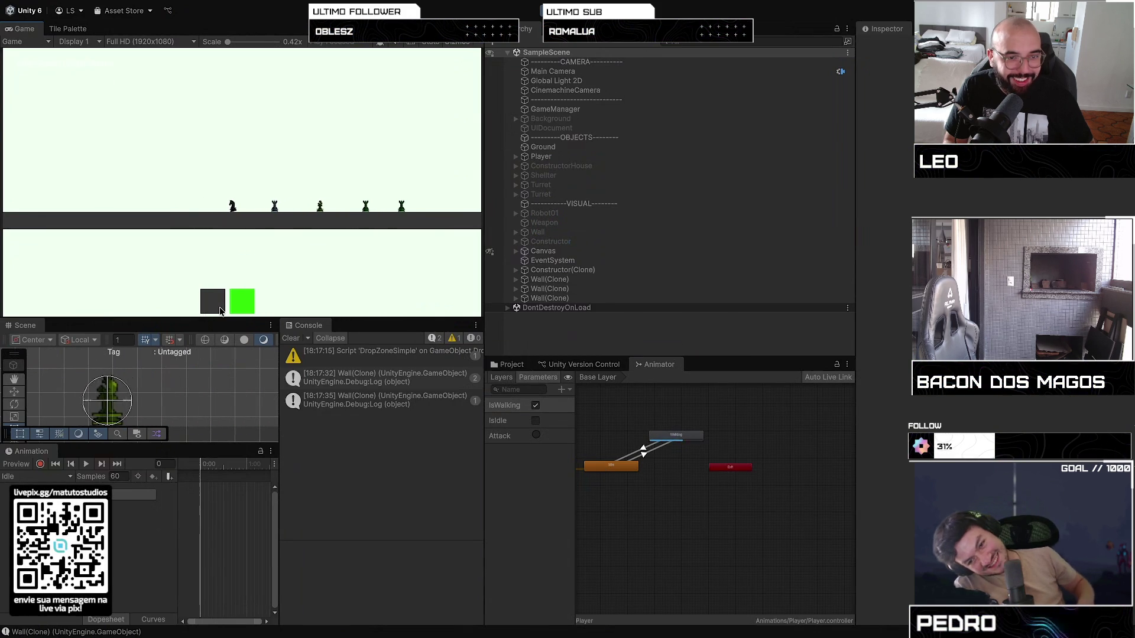
click(220, 312)
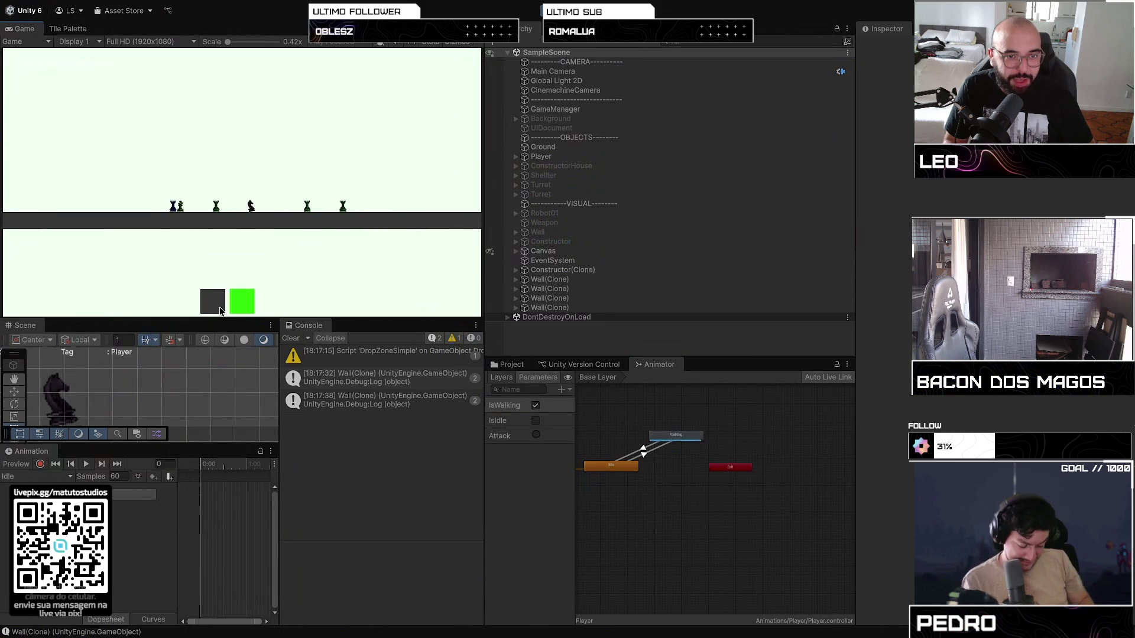
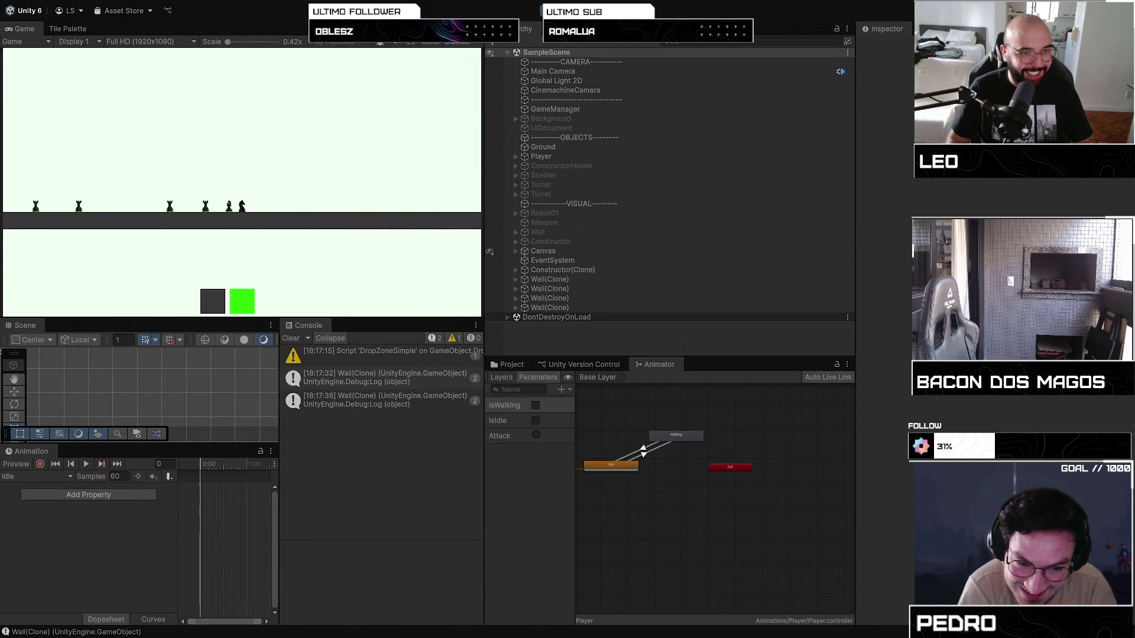
Inspect the Canvas object in the Inspector, then switch to Chrome and open a new tab
click(560, 253)
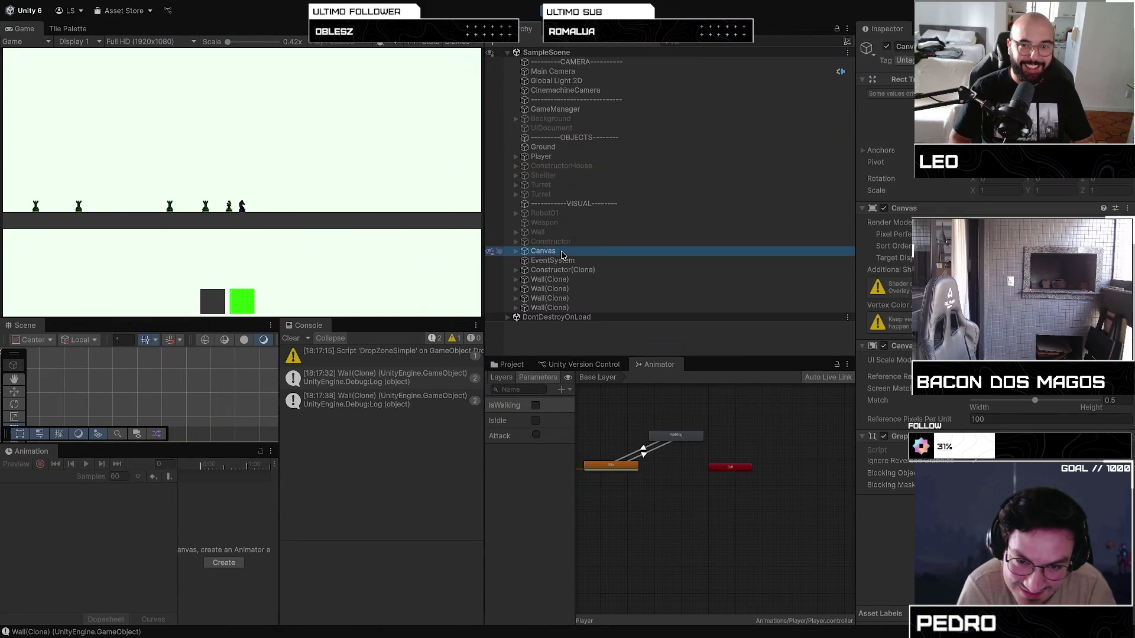
key(ctrl+Left)
click(201, 32)
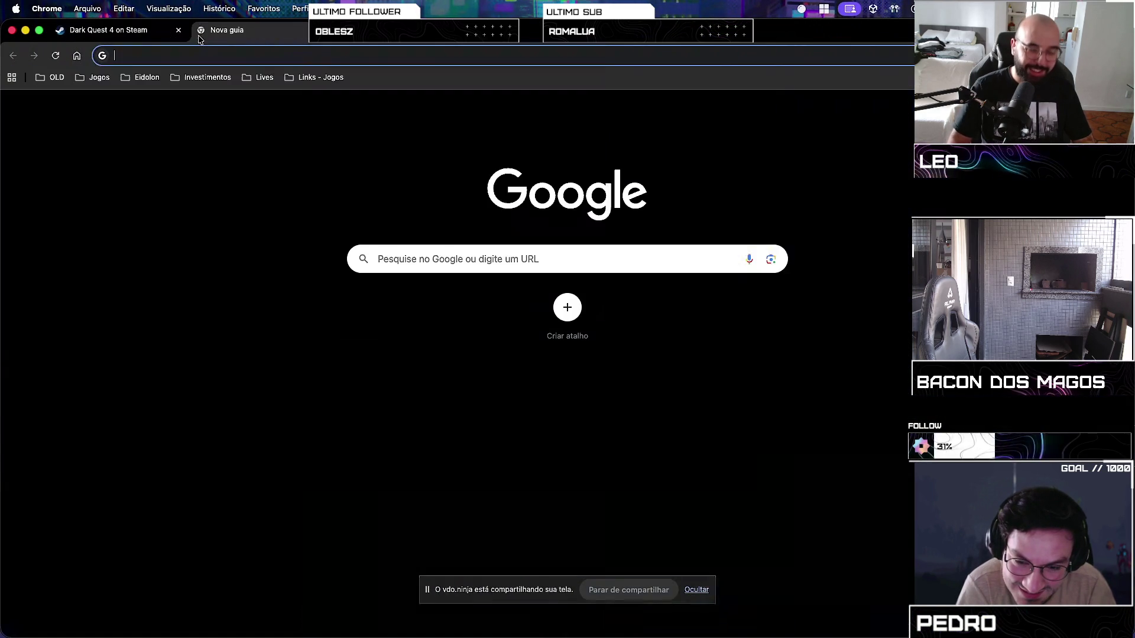
Search Google for 'hashirama' and scroll through its Imagens results
text(hashirama)
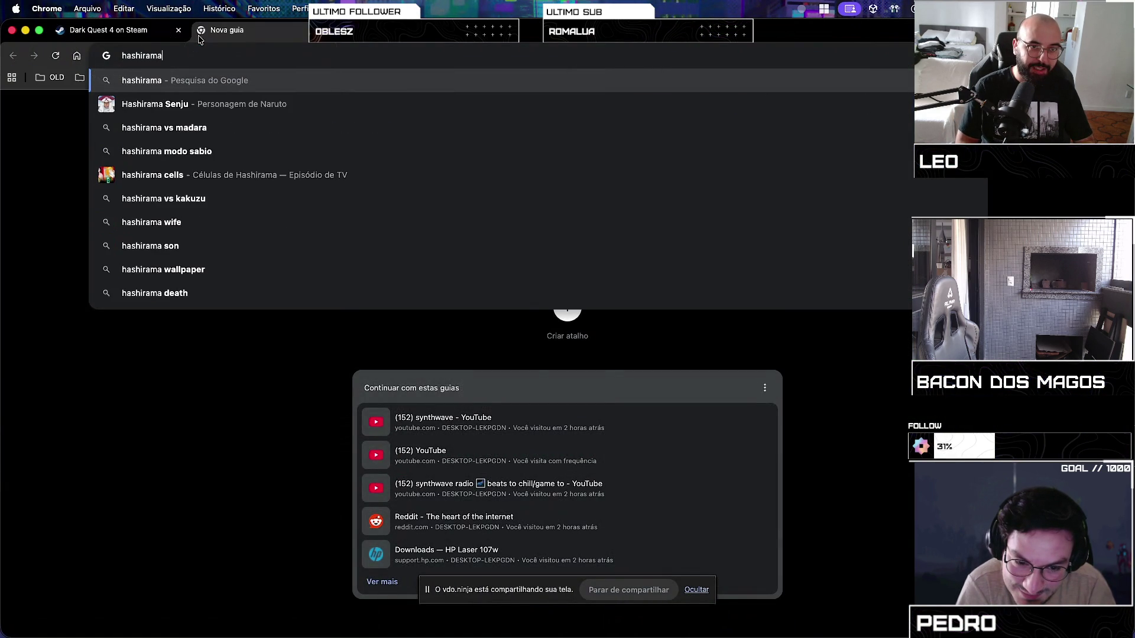
key(Return)
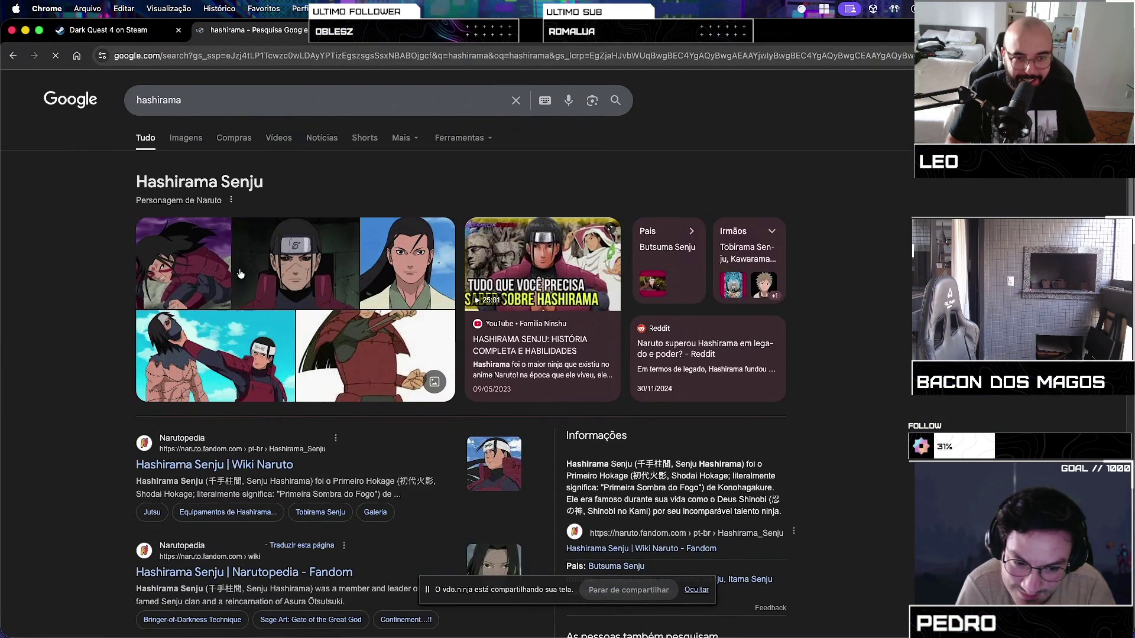
click(172, 144)
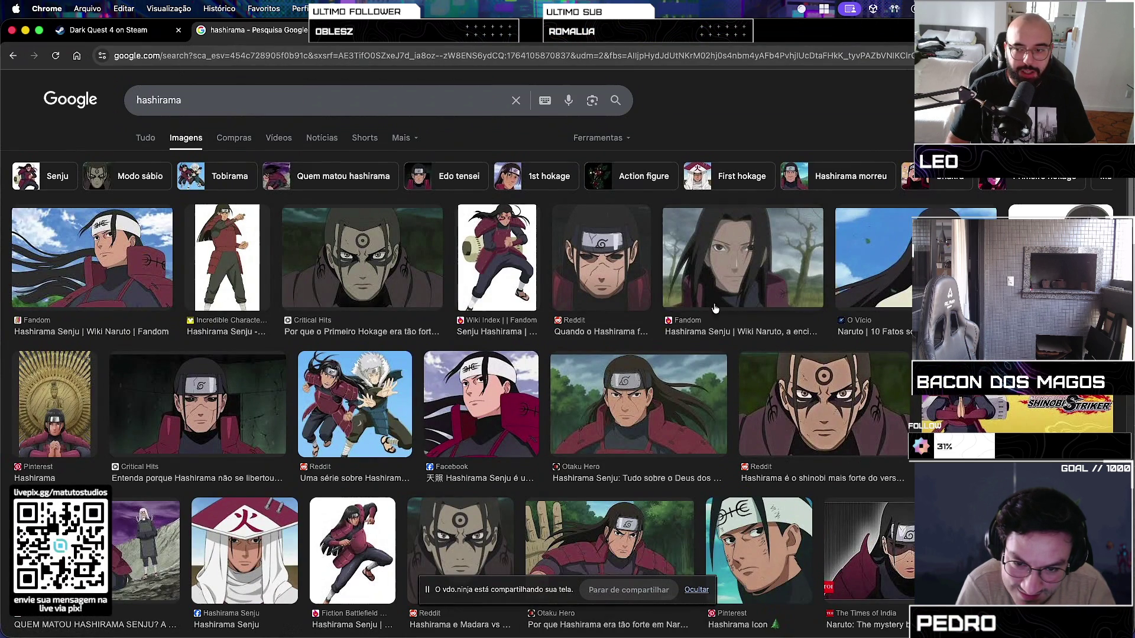
scroll(731, 385, down, 8)
scroll(731, 386, down, 3)
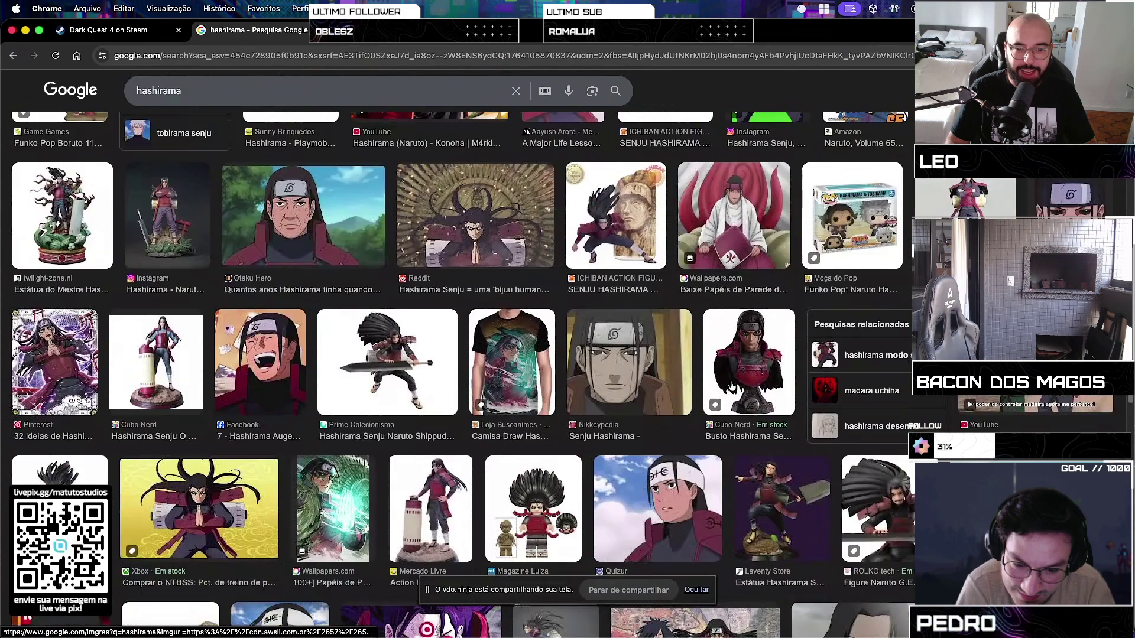
scroll(731, 386, down, 5)
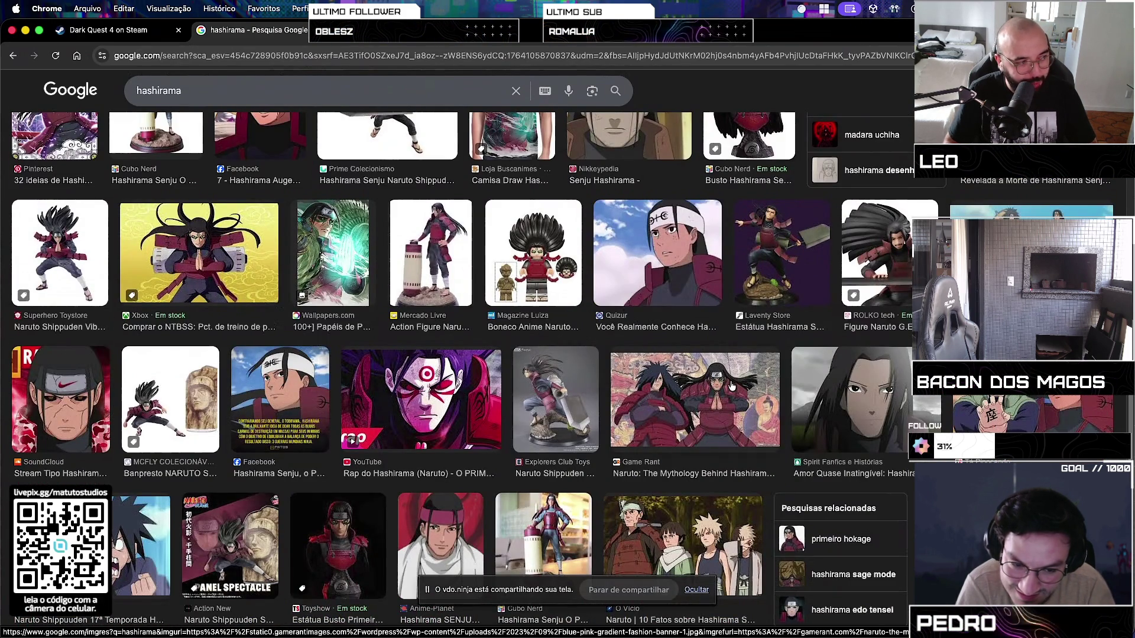
scroll(731, 385, down, 8)
scroll(731, 385, down, 4)
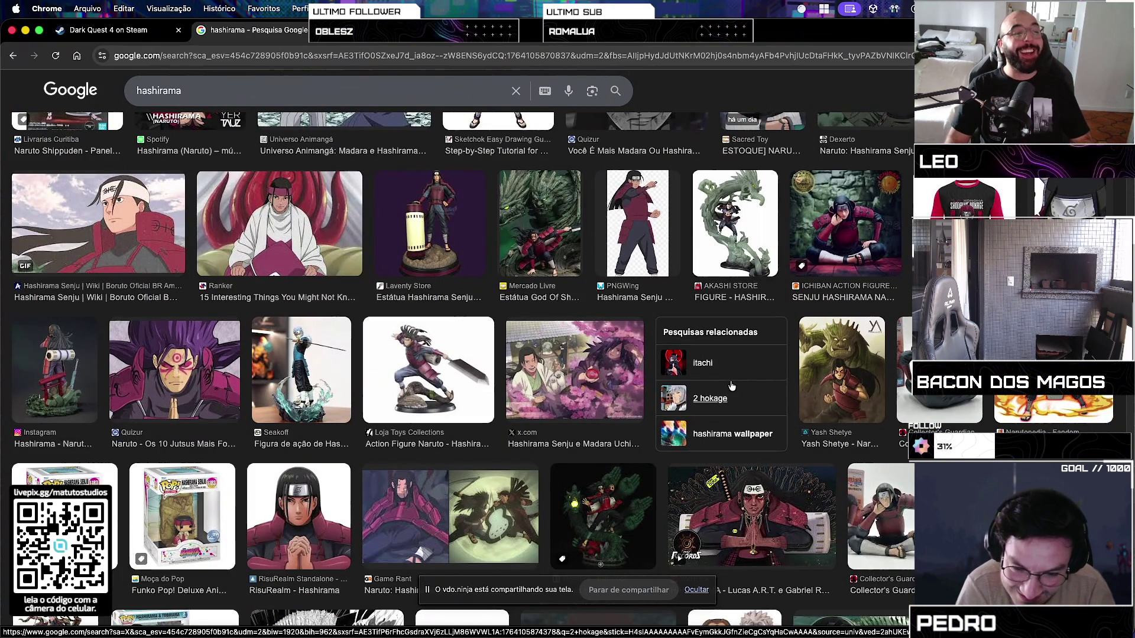
scroll(734, 325, down, 15)
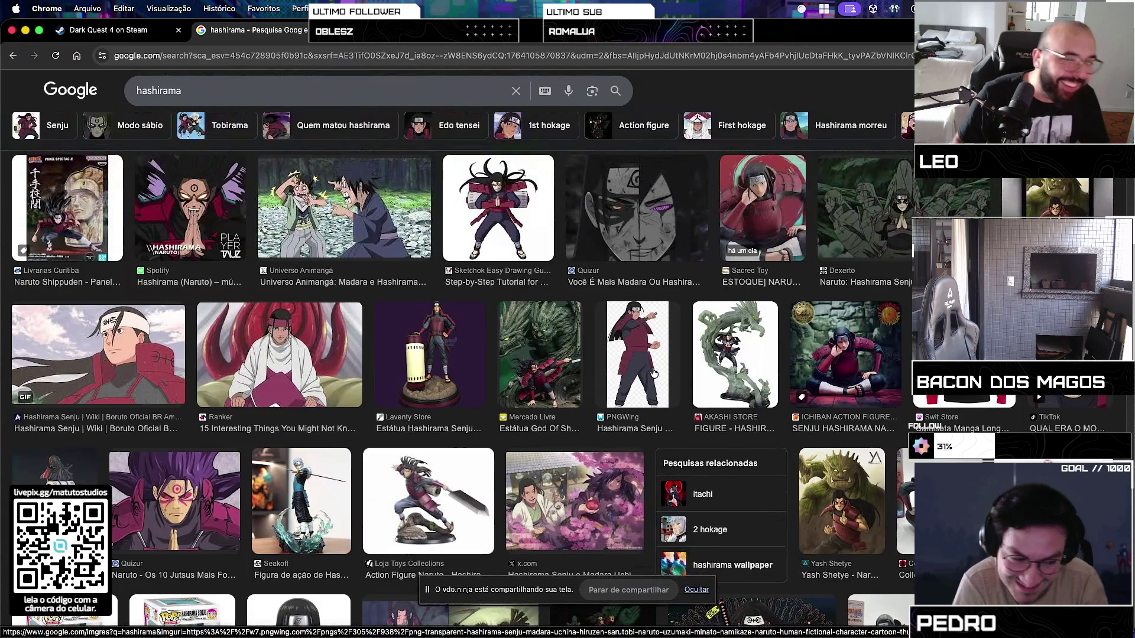
scroll(647, 370, up, 5)
scroll(648, 370, up, 2)
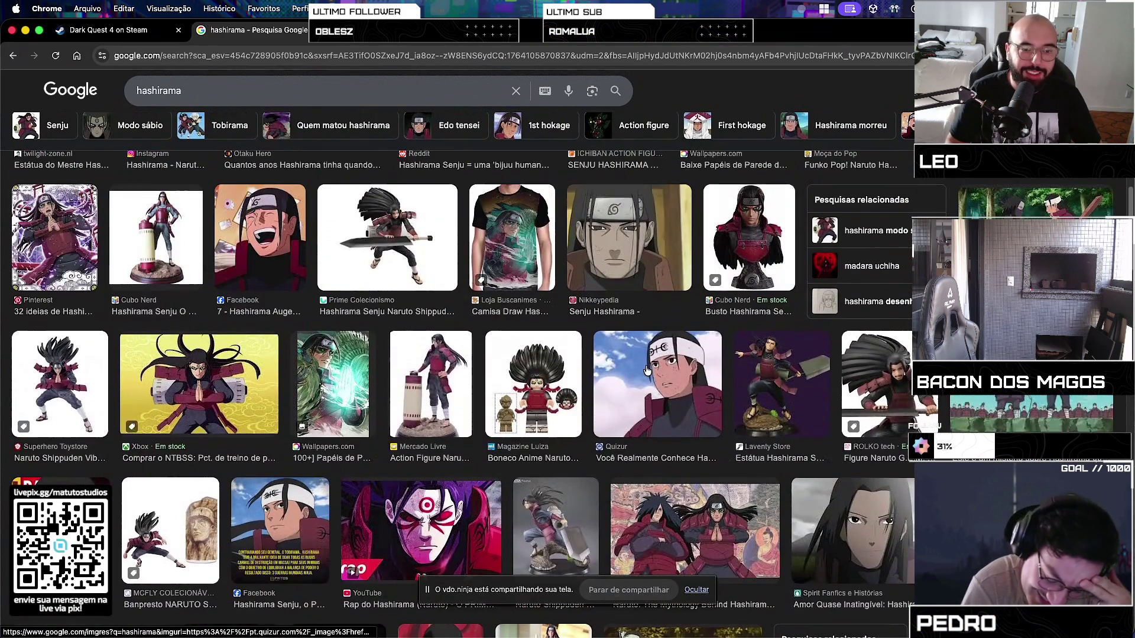
Preview the Wallpapers.com, Fandom and Critical Hits images, then open the full-body Perfis & Cross wiki page
click(354, 352)
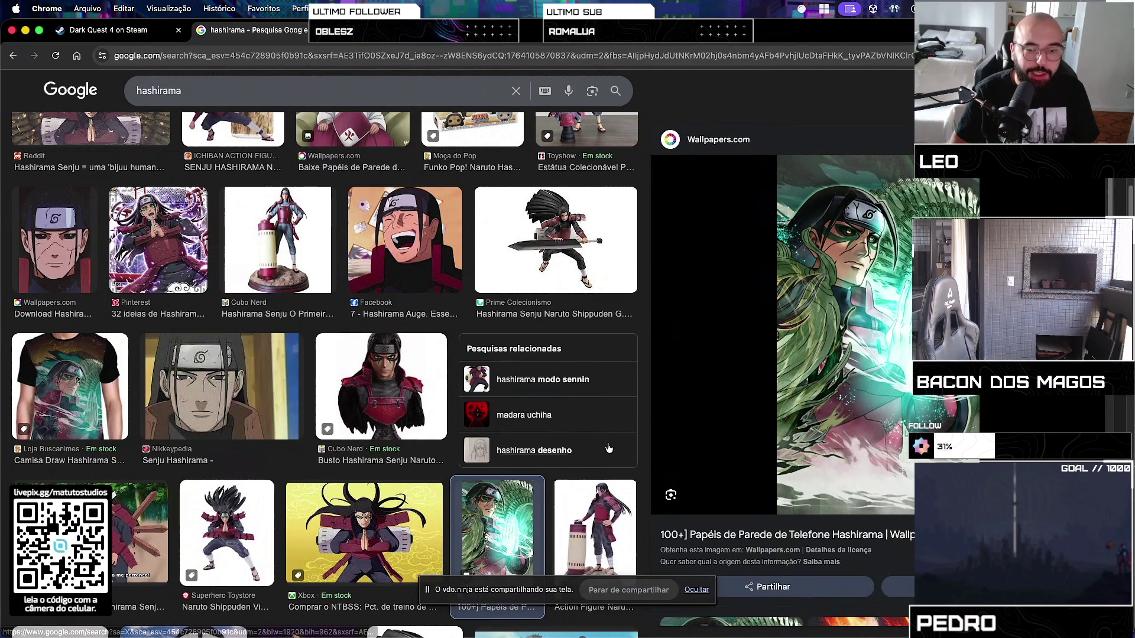
scroll(397, 364, up, 10)
scroll(397, 364, up, 2)
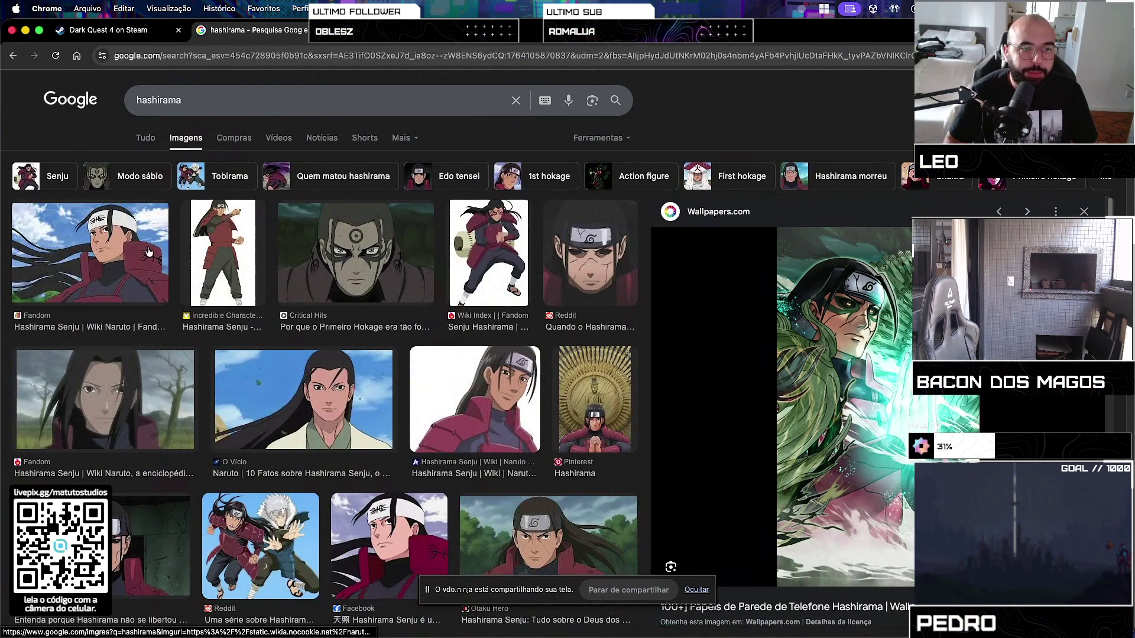
click(90, 253)
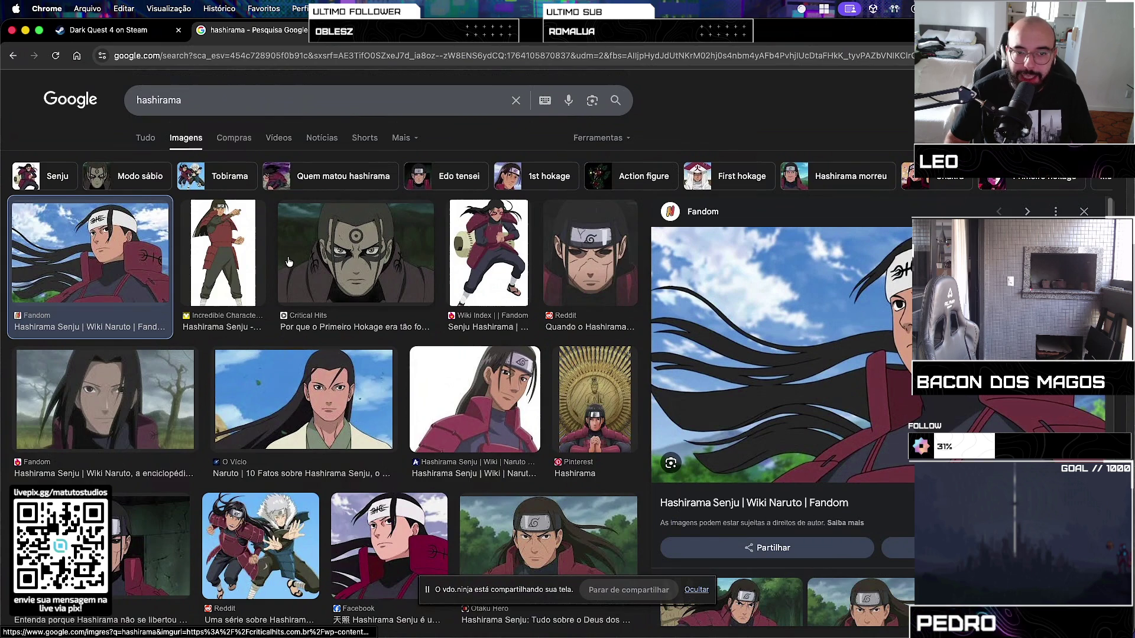
click(366, 264)
scroll(366, 265, down, 5)
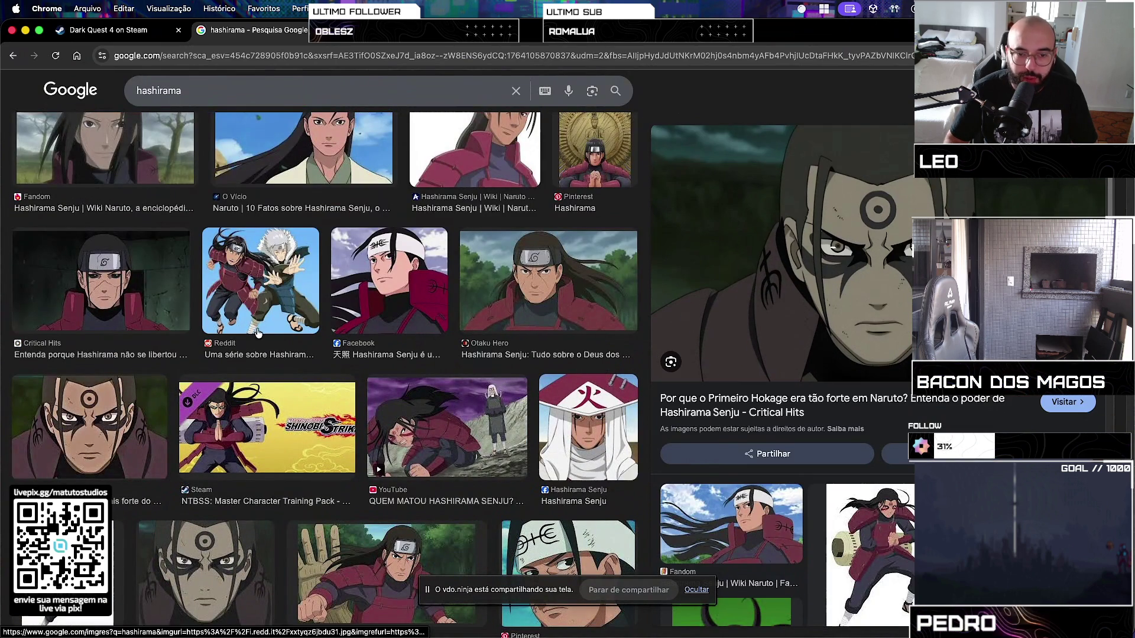
scroll(256, 329, up, 3)
scroll(255, 329, up, 2)
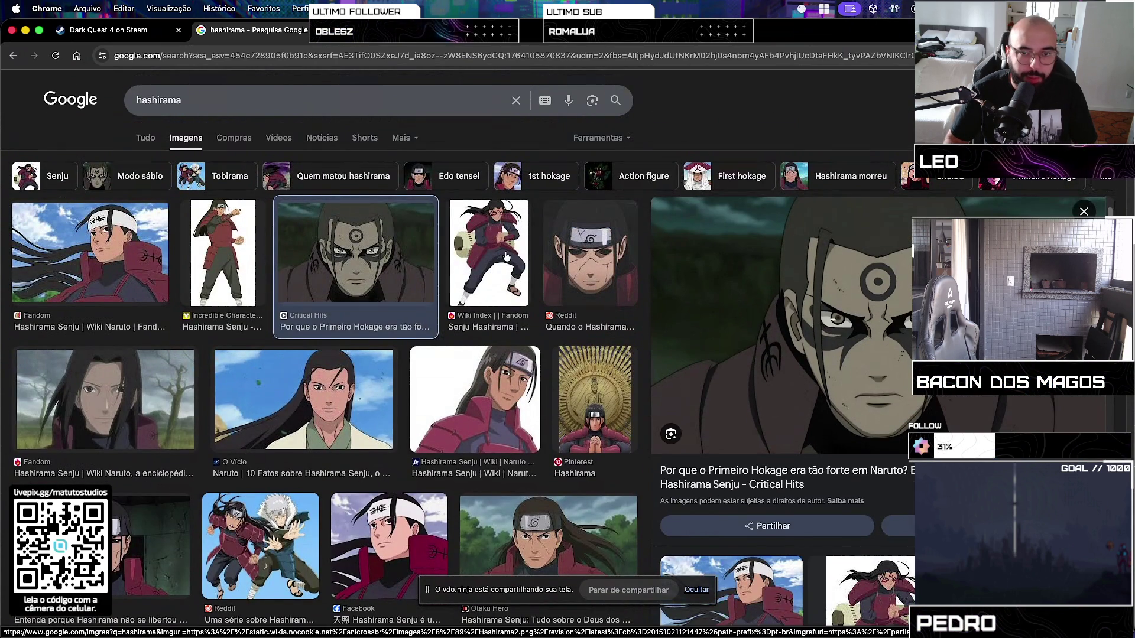
click(488, 255)
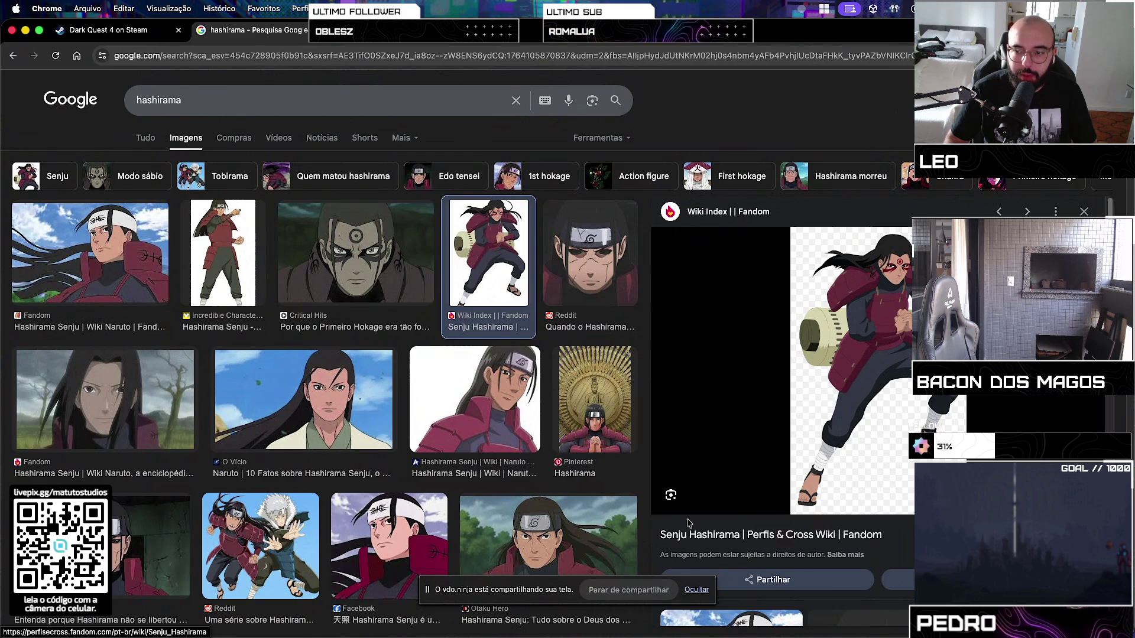
click(674, 535)
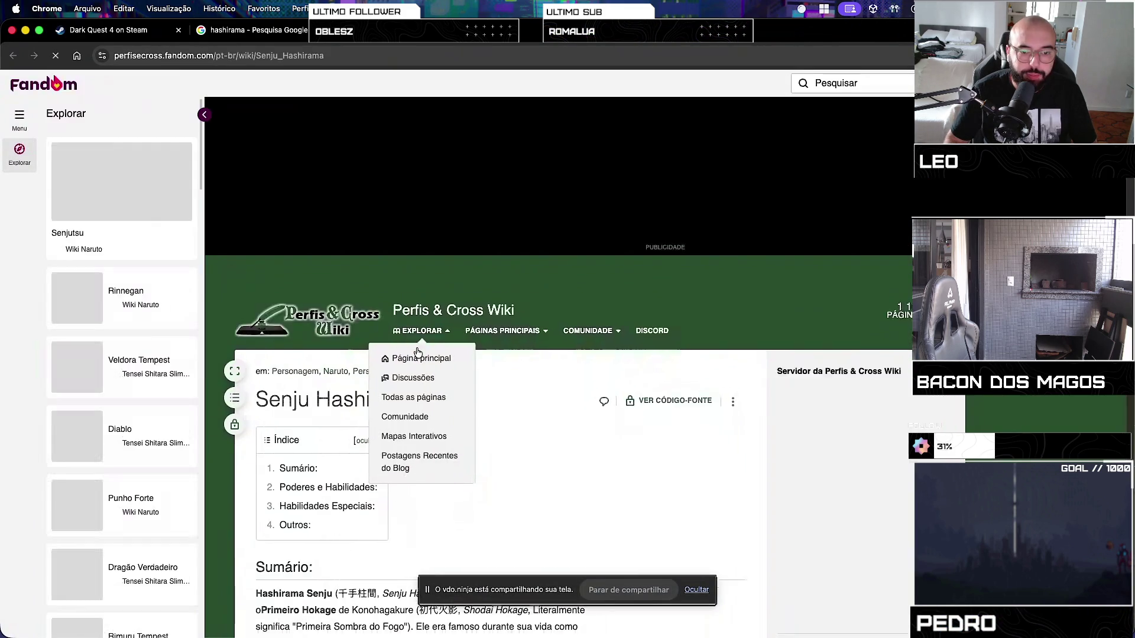
scroll(592, 384, down, 5)
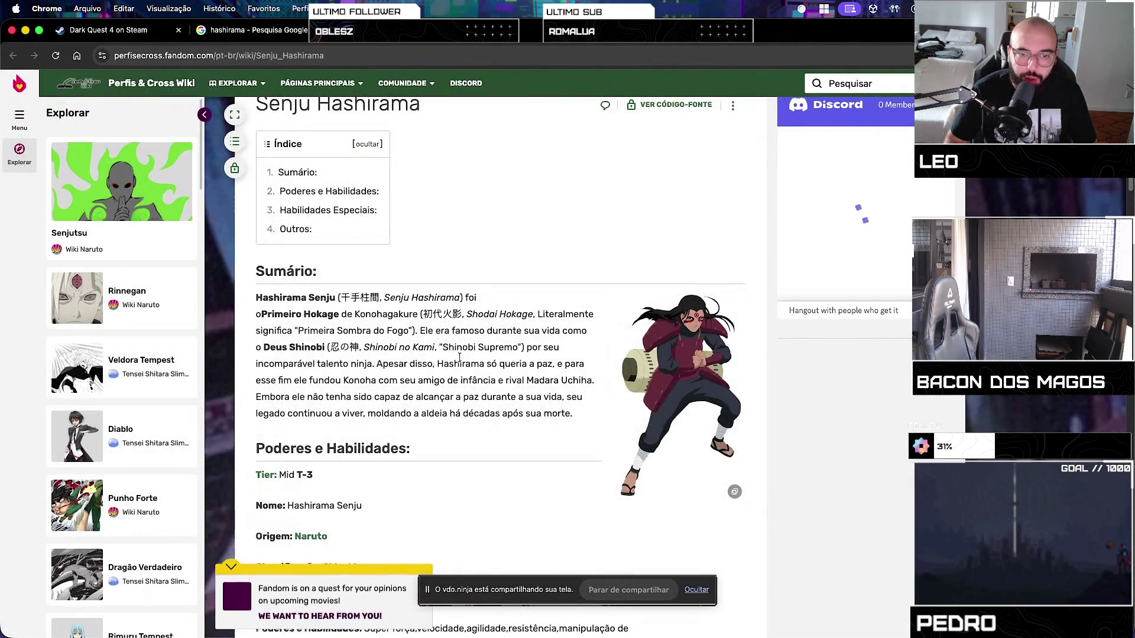
scroll(408, 342, down, 2)
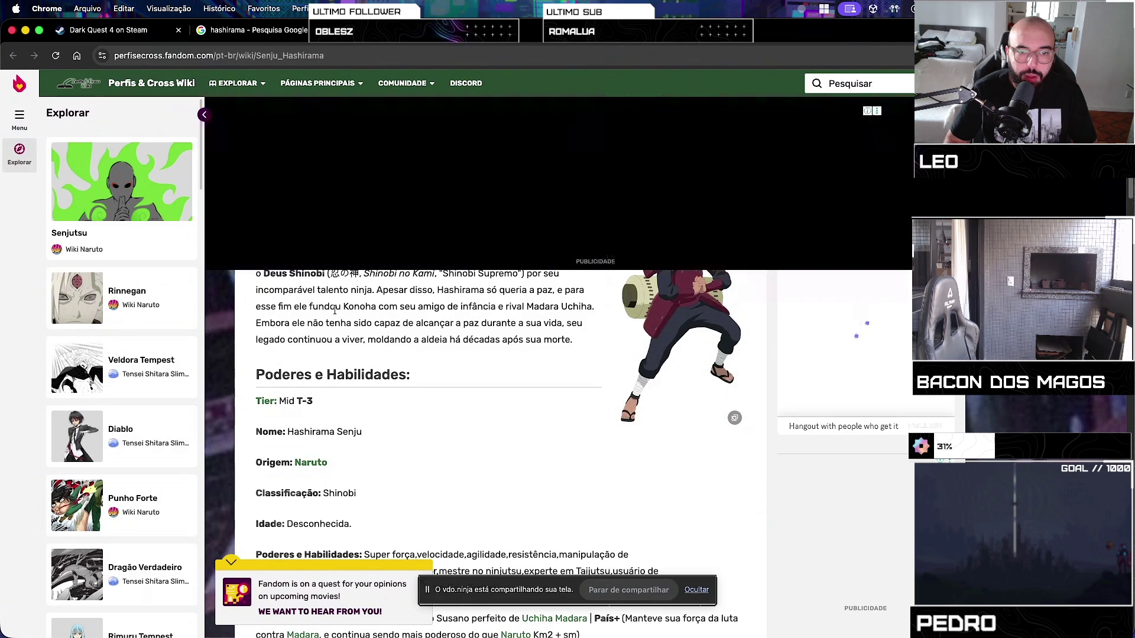
scroll(384, 393, down, 6)
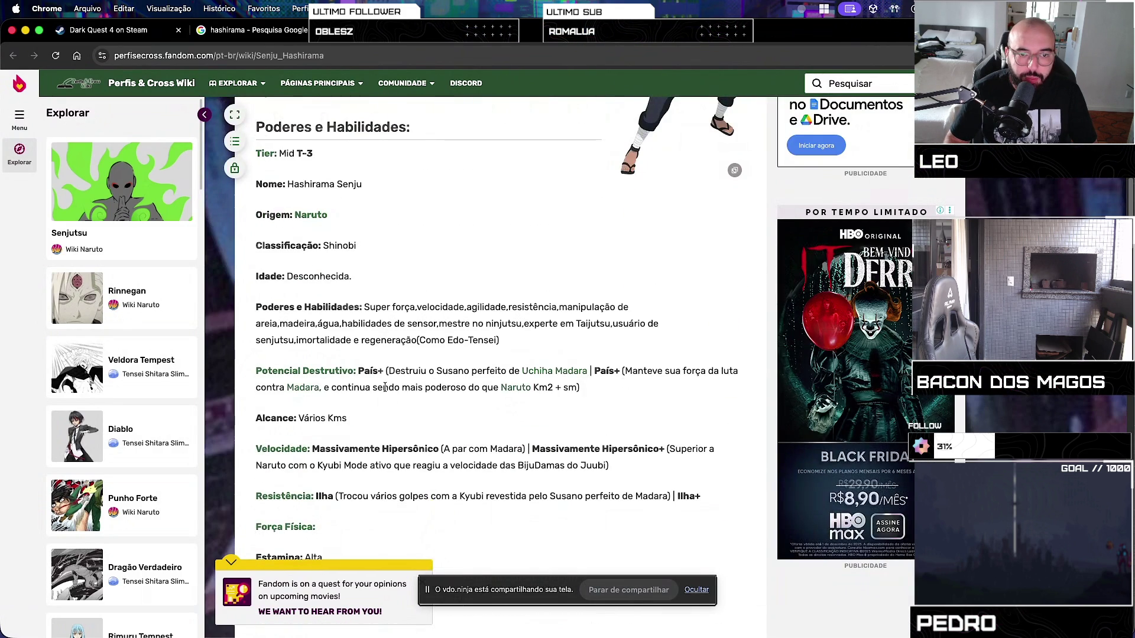
mouse_move(366, 322)
mouse_down()
mouse_move(493, 324)
mouse_move(454, 320)
mouse_up()
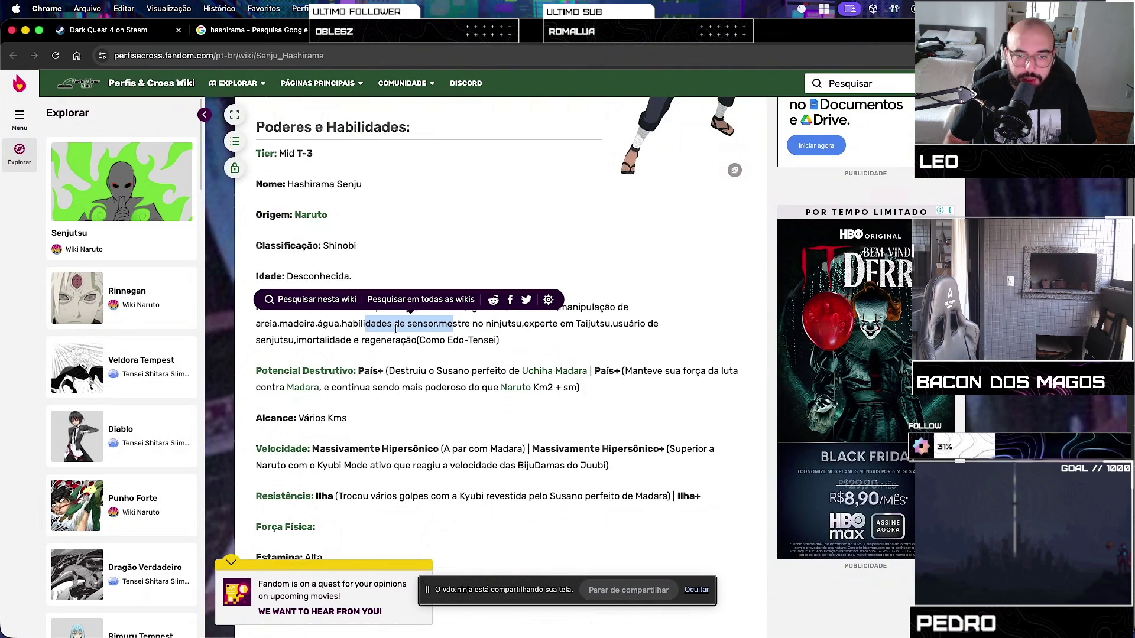
click(578, 319)
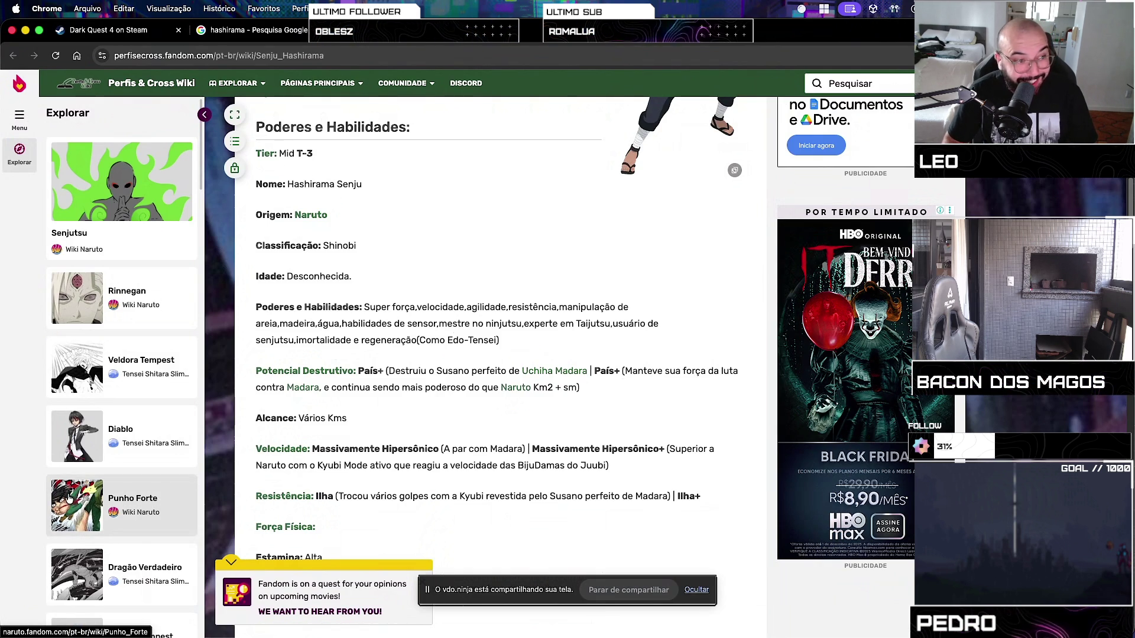
scroll(369, 364, down, 3)
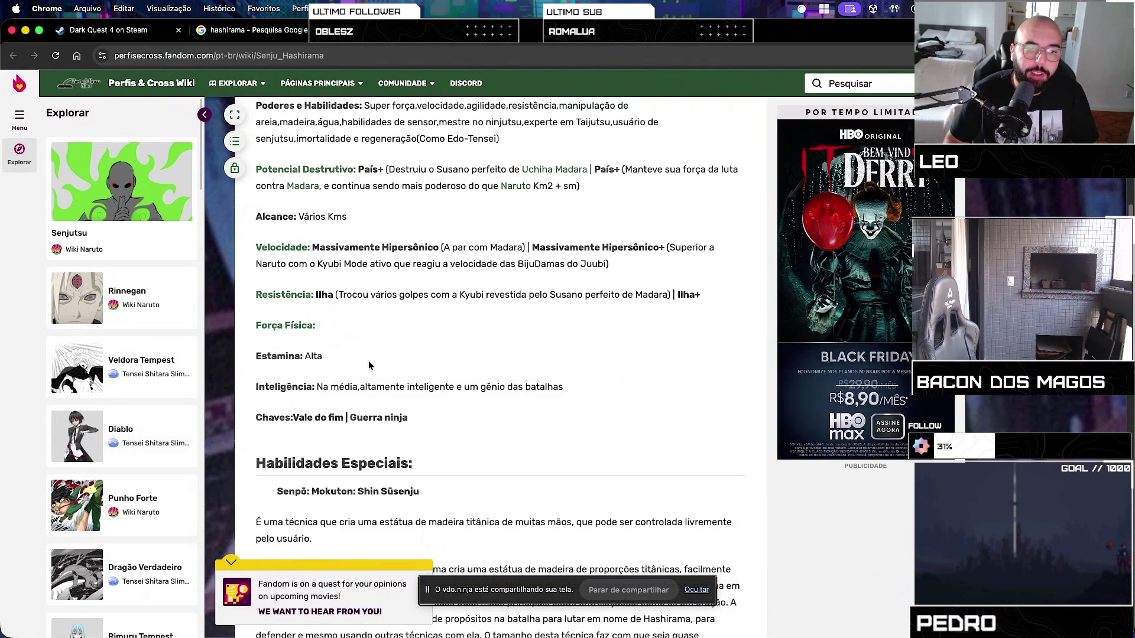
scroll(368, 364, down, 6)
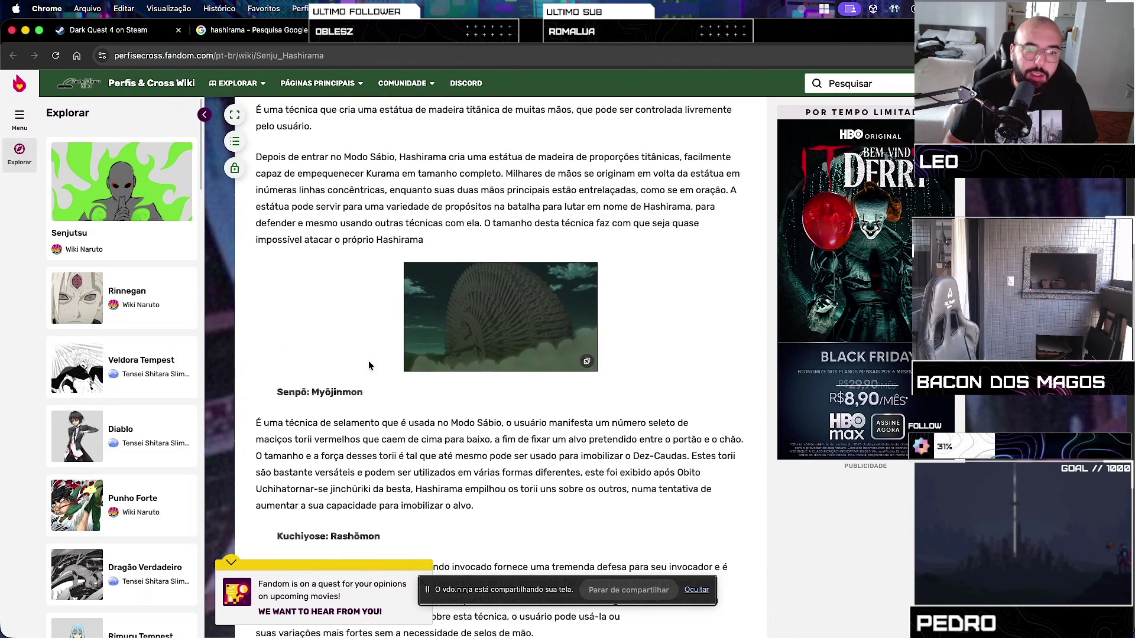
scroll(369, 365, down, 4)
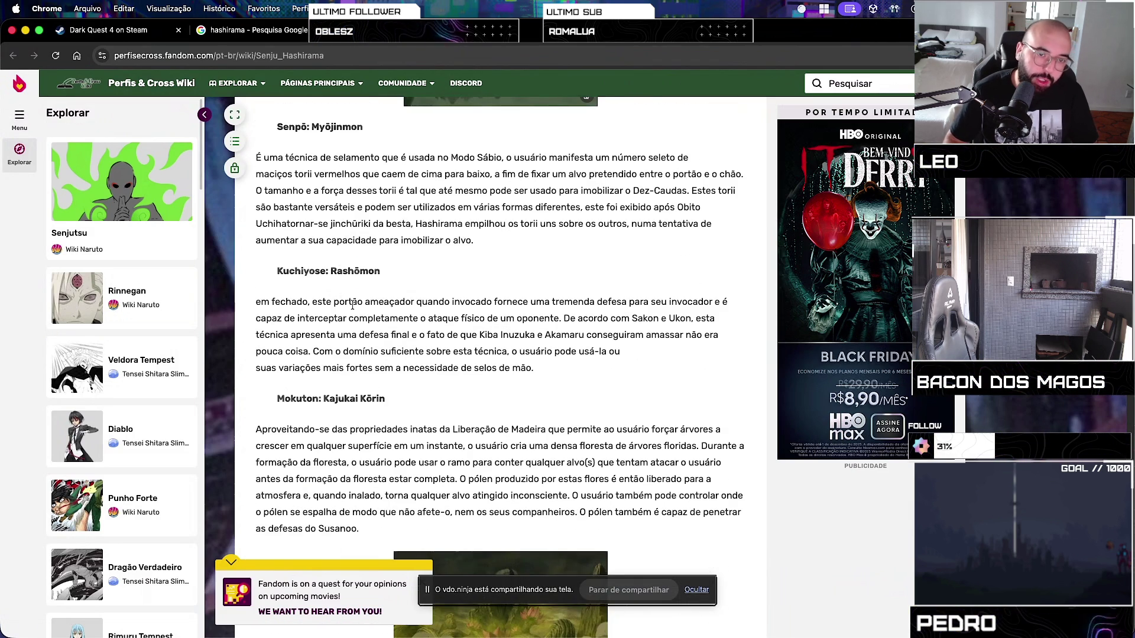
scroll(388, 345, down, 6)
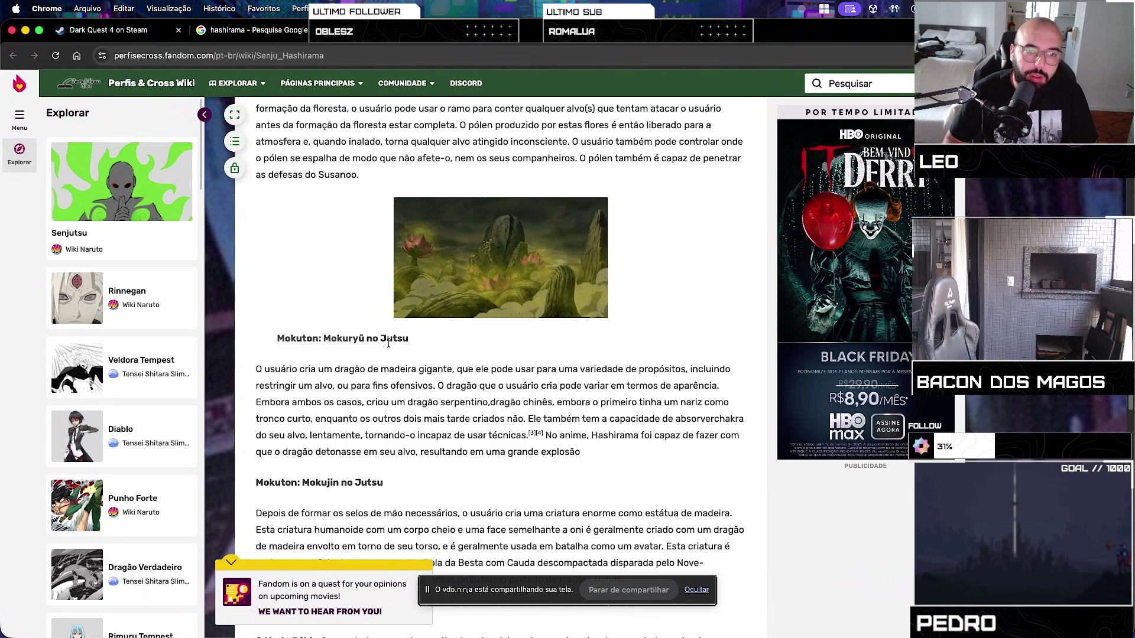
scroll(388, 343, up, 2)
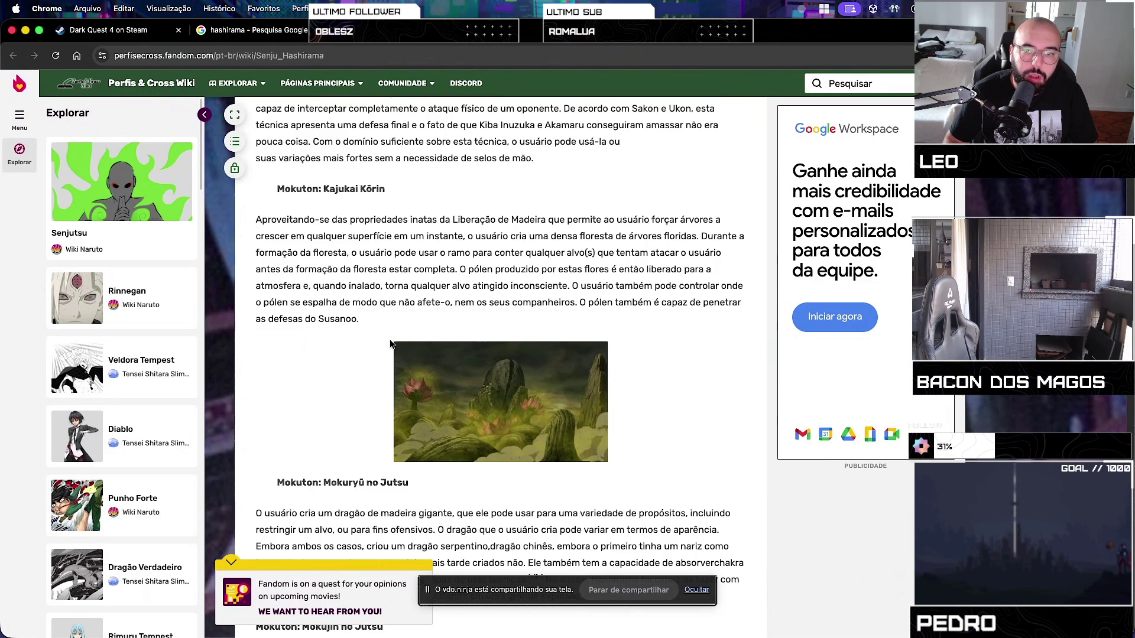
scroll(390, 343, down, 3)
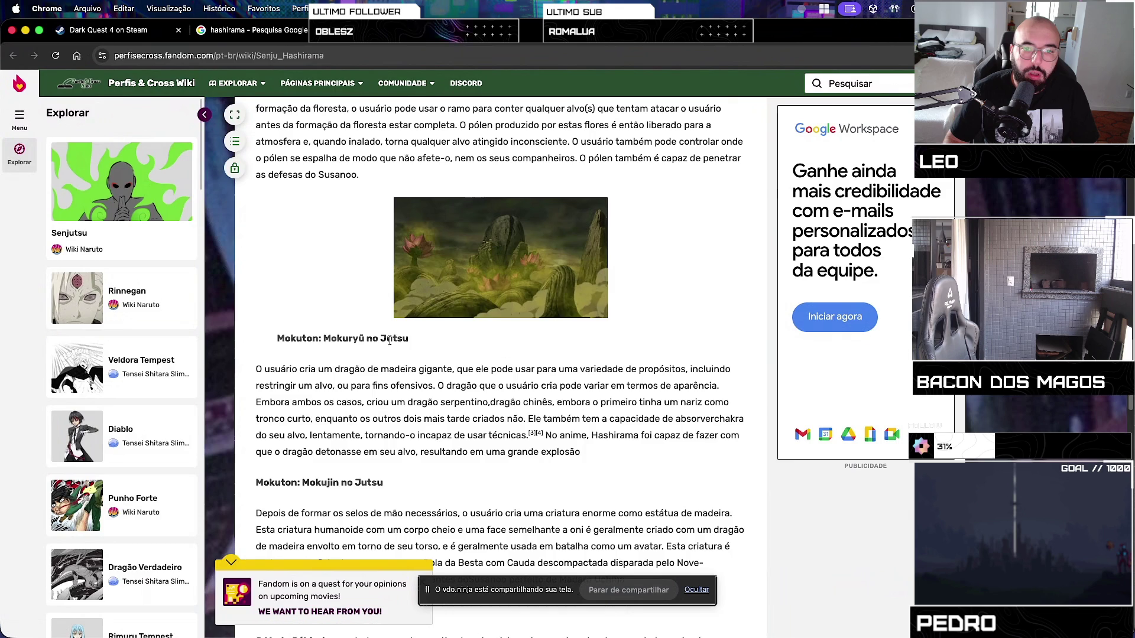
scroll(390, 341, down, 12)
scroll(390, 342, down, 10)
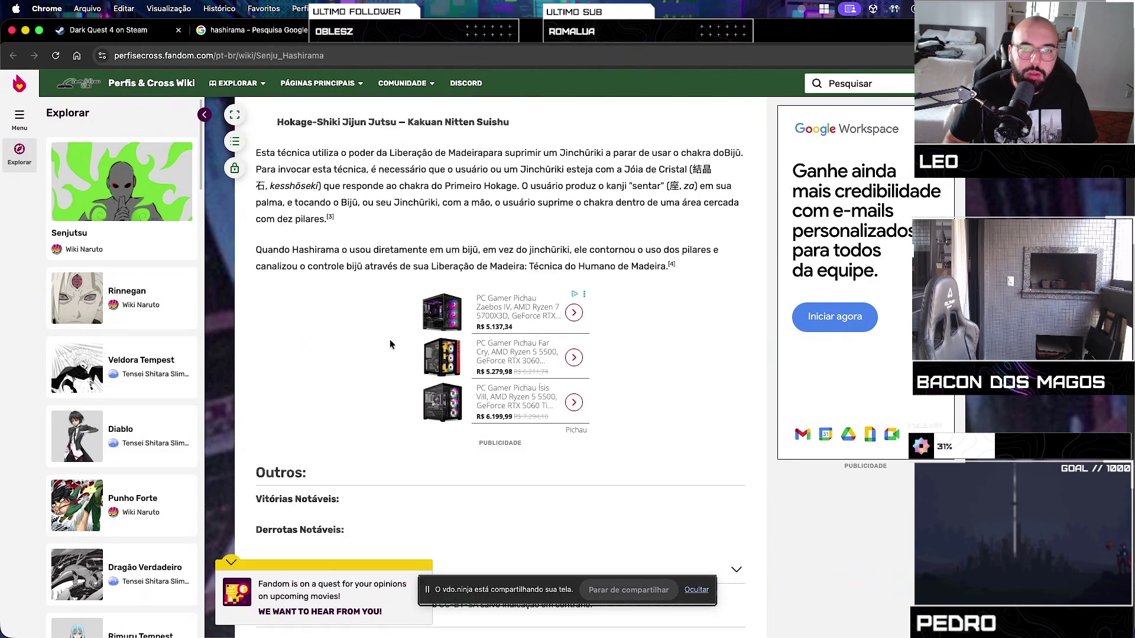
scroll(390, 344, down, 10)
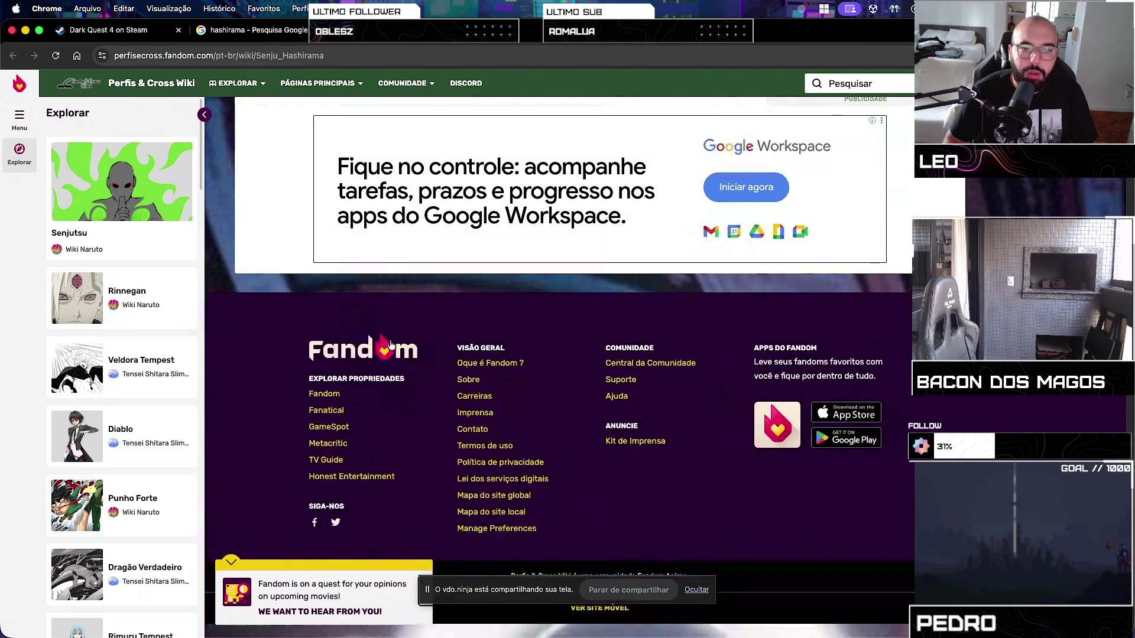
scroll(389, 341, up, 20)
scroll(390, 340, up, 15)
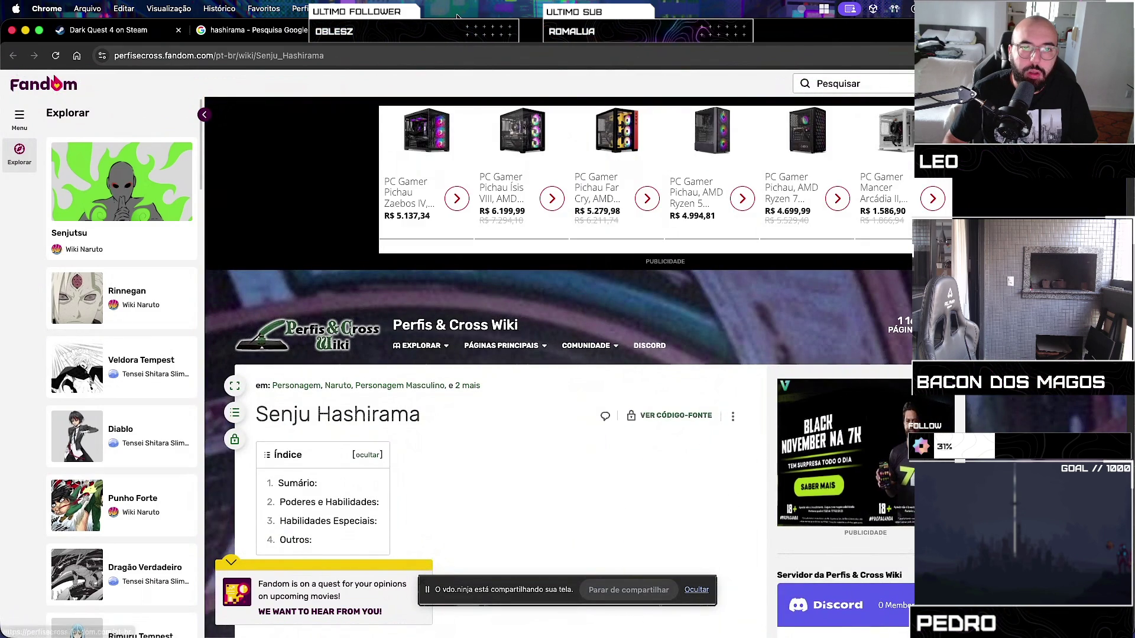
Return to the hashirama image results, close the preview and tab, then switch back to Unity
key(super+bracketleft)
scroll(320, 373, down, 5)
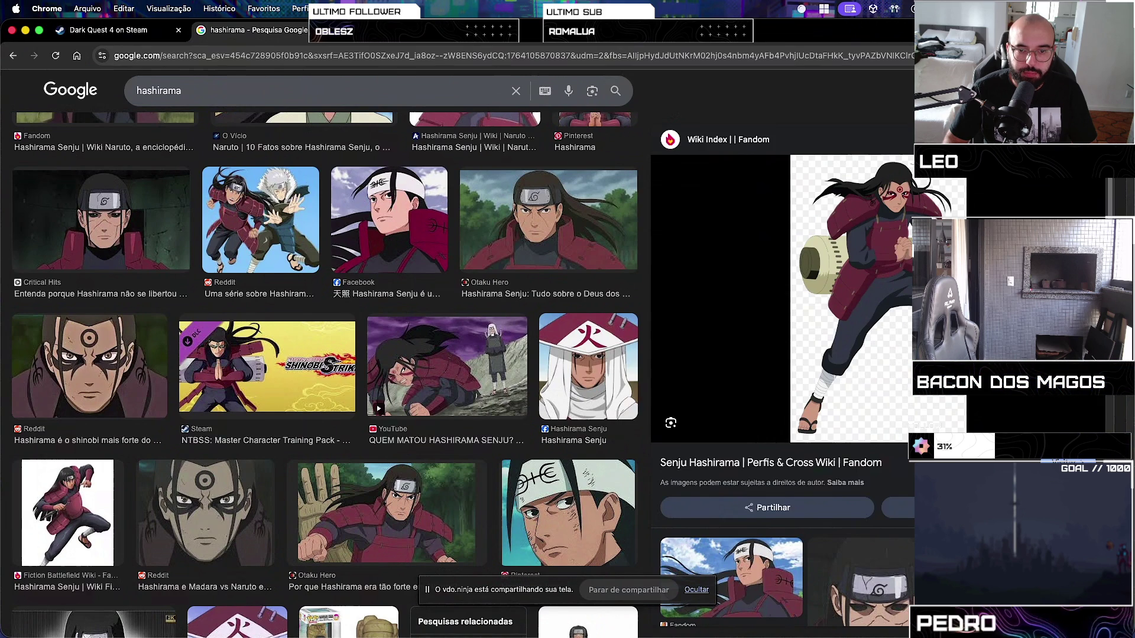
scroll(417, 425, up, 6)
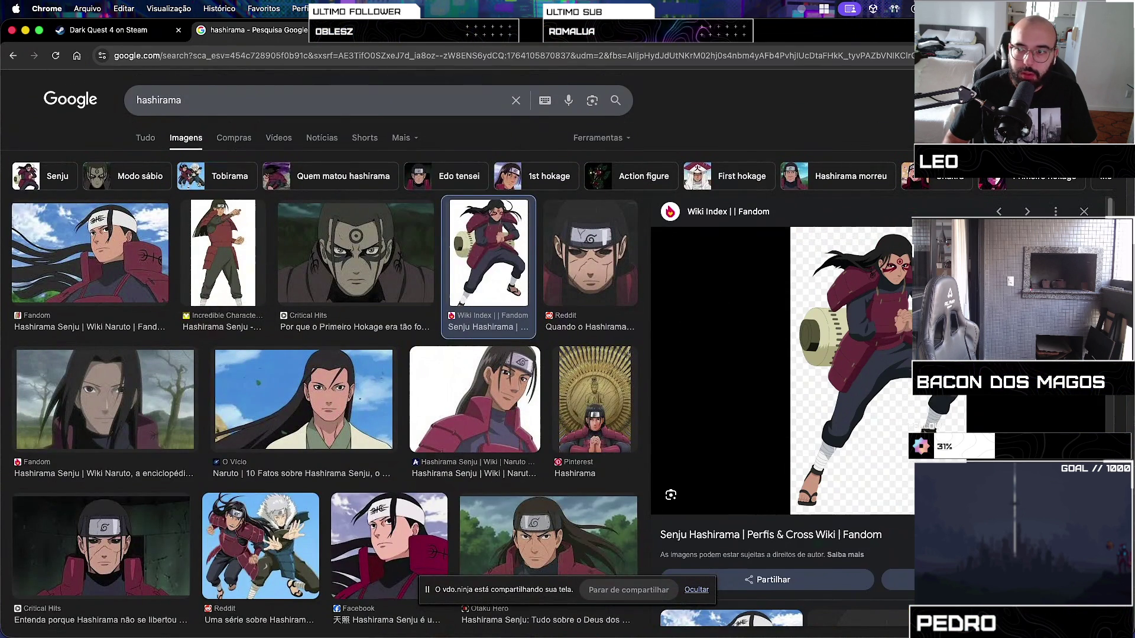
click(1078, 210)
scroll(743, 293, down, 10)
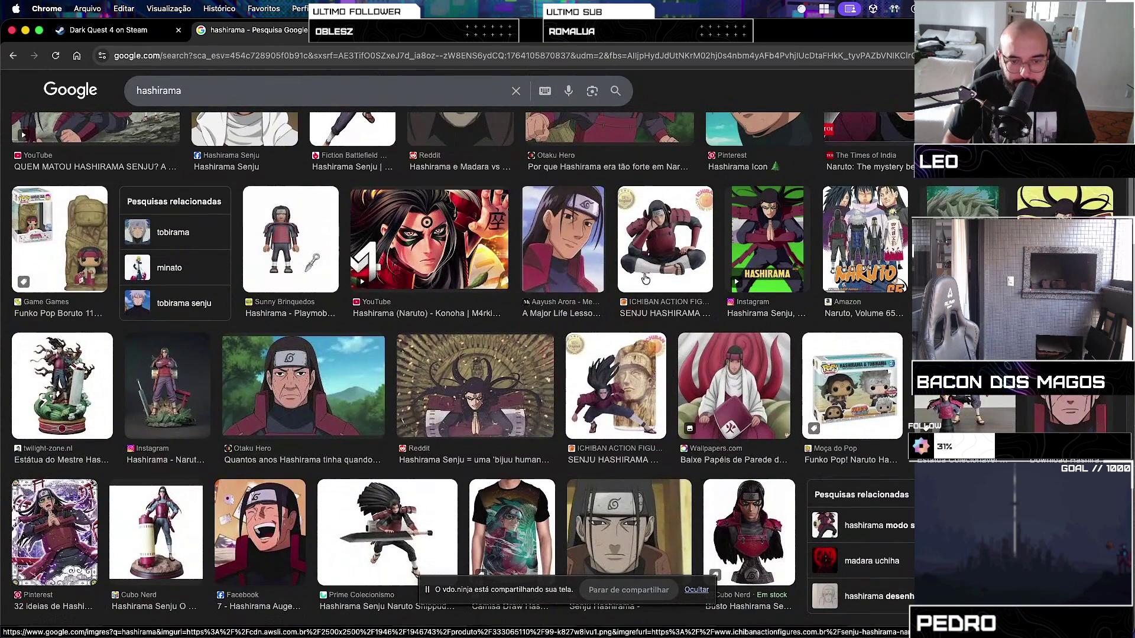
key(super+w)
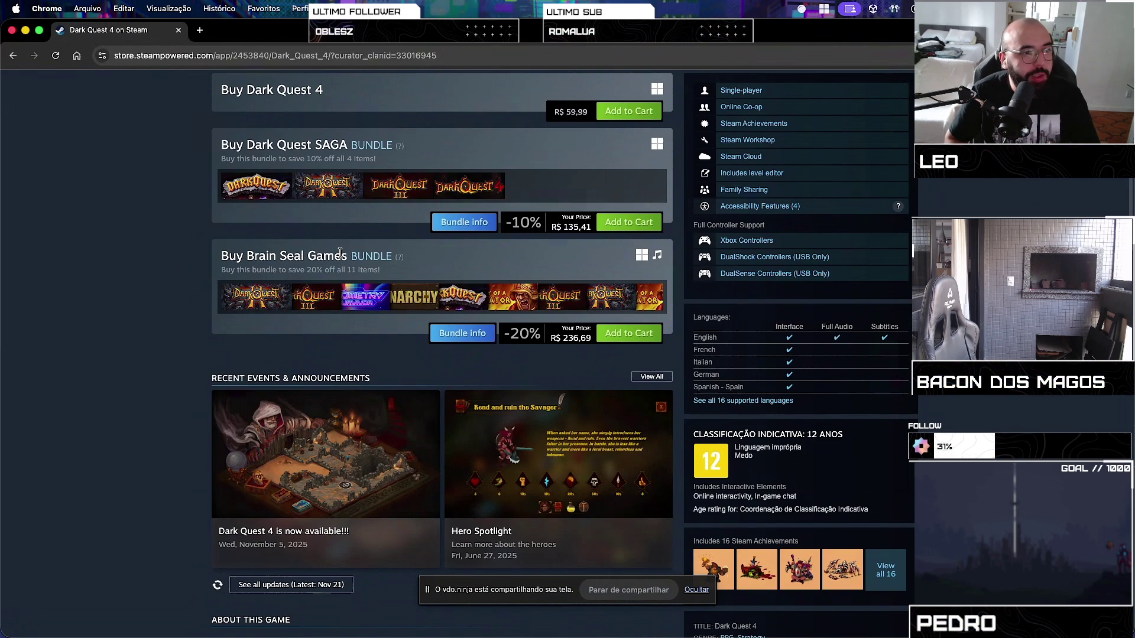
key(super+Tab)
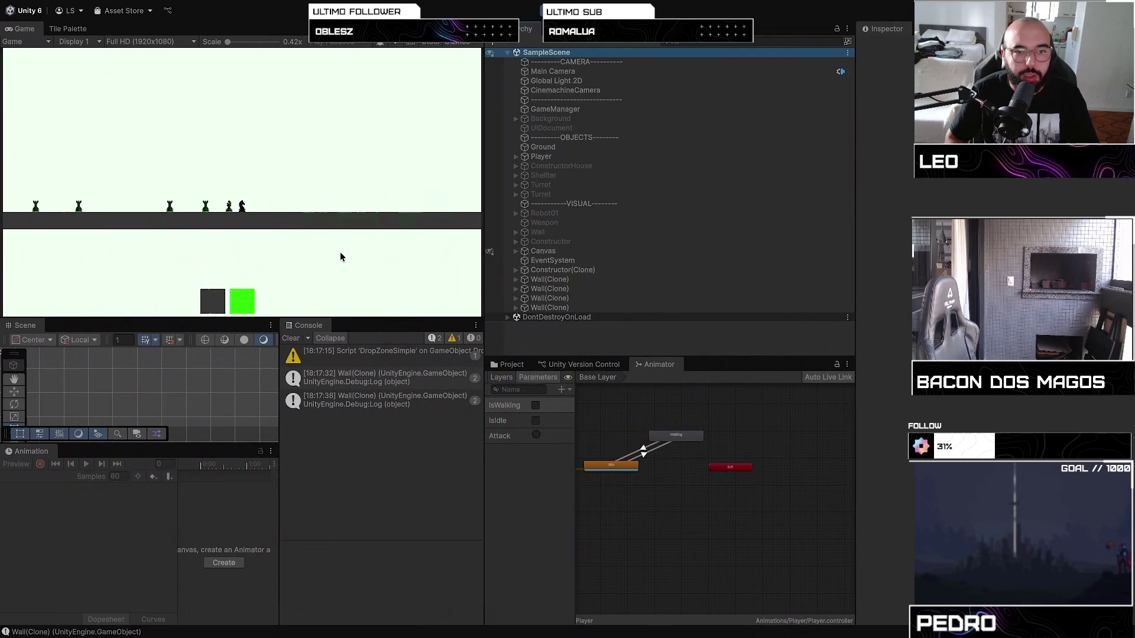
Exit Play mode and open the Player prefab in Prefab mode
key(Right)
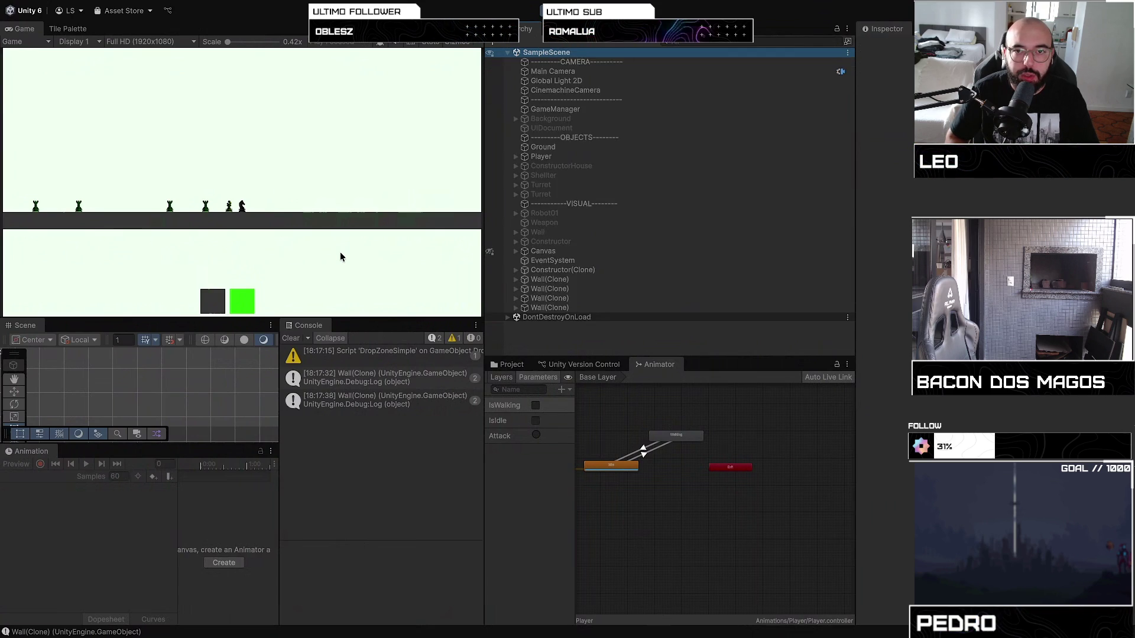
key(super+Tab)
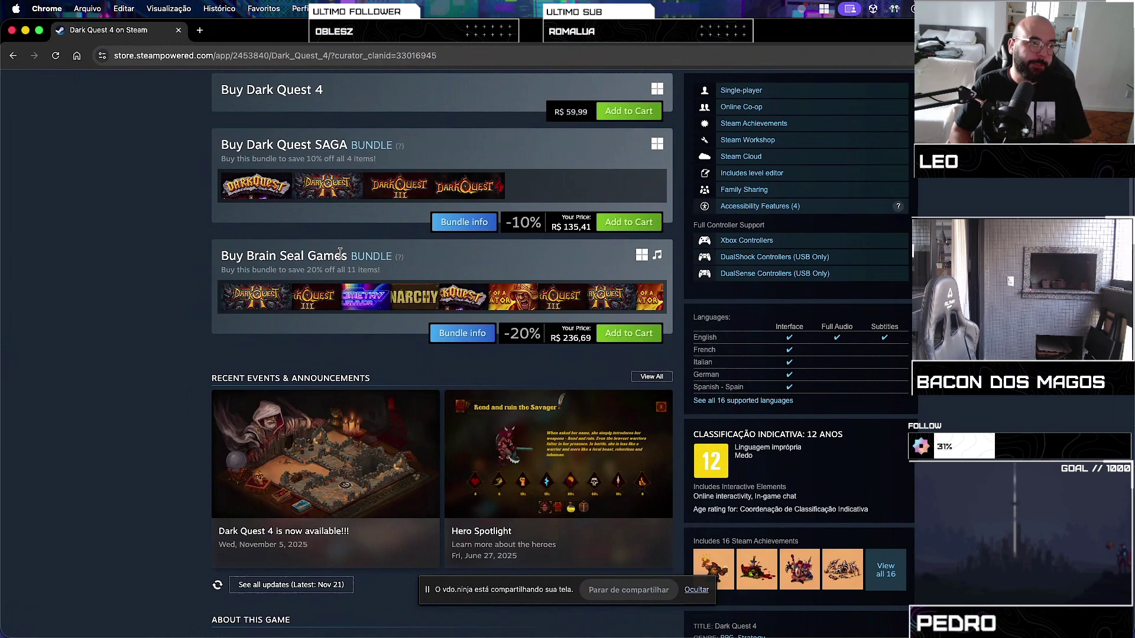
key(super+Tab)
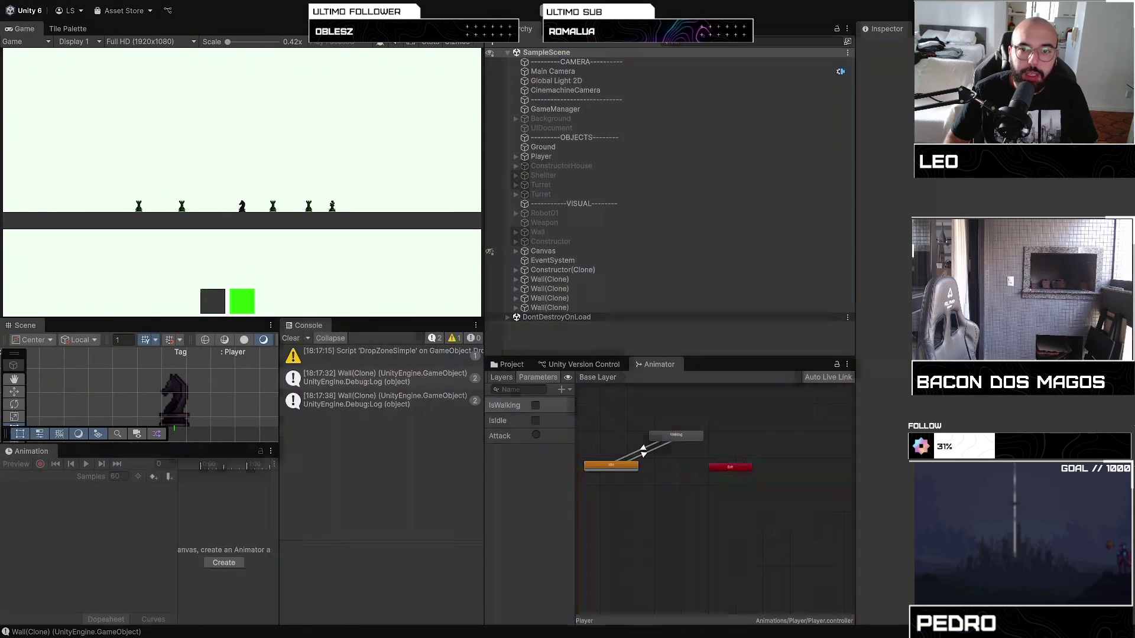
key(ctrl+p)
click(850, 156)
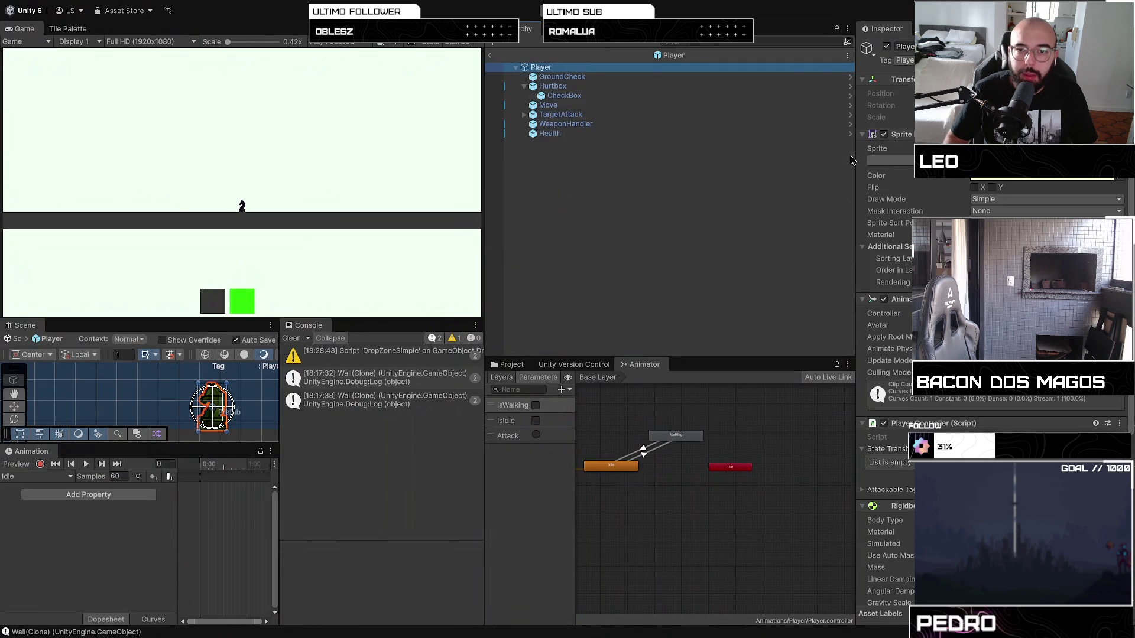
Set the Player's Move Walk Speed to 10, then spawn a unit in the running game
click(648, 106)
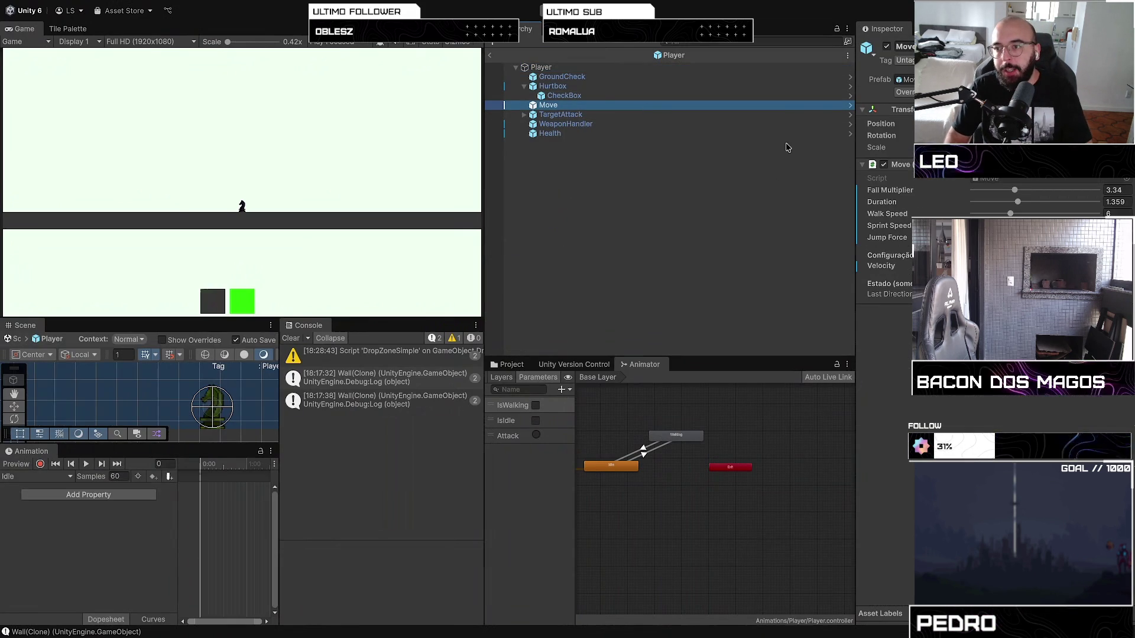
click(1019, 214)
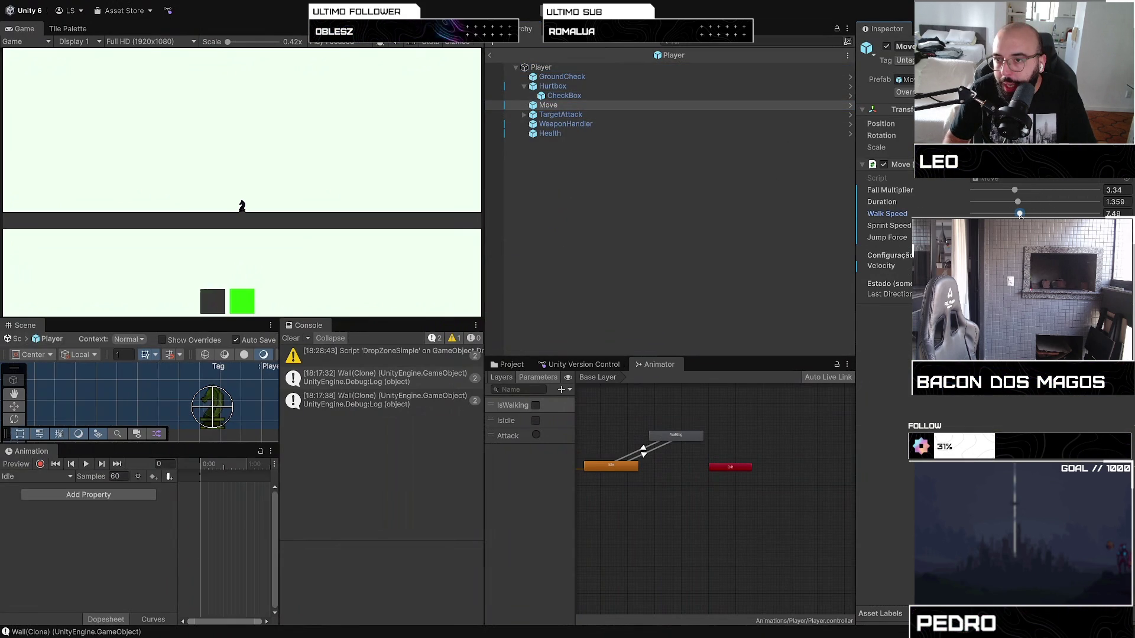
drag(1019, 214, 1014, 215)
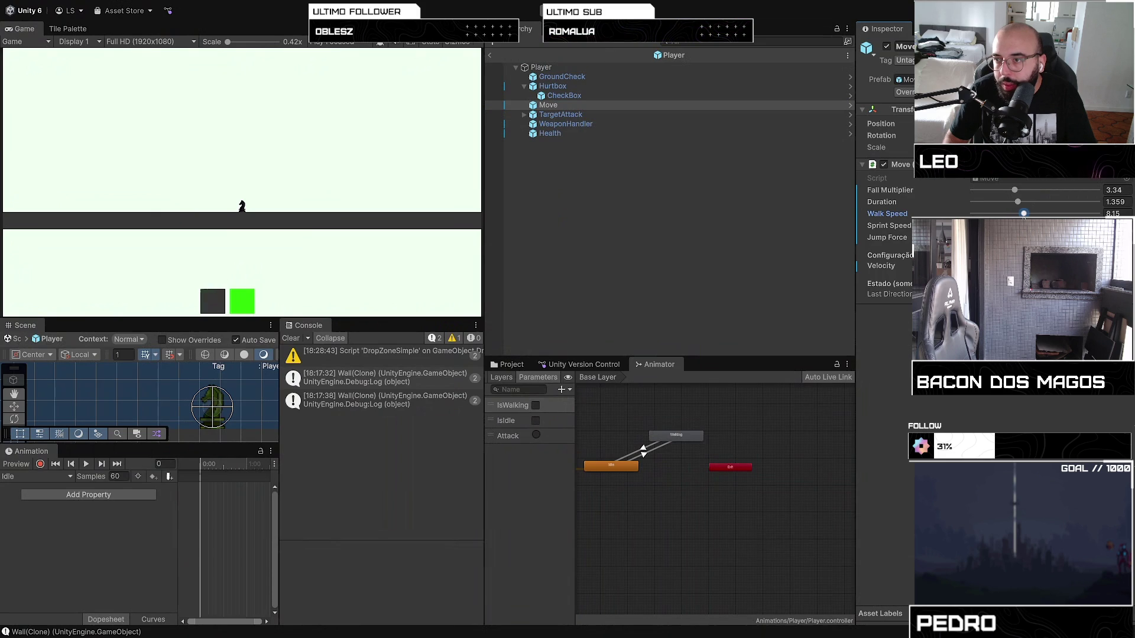
text(10)
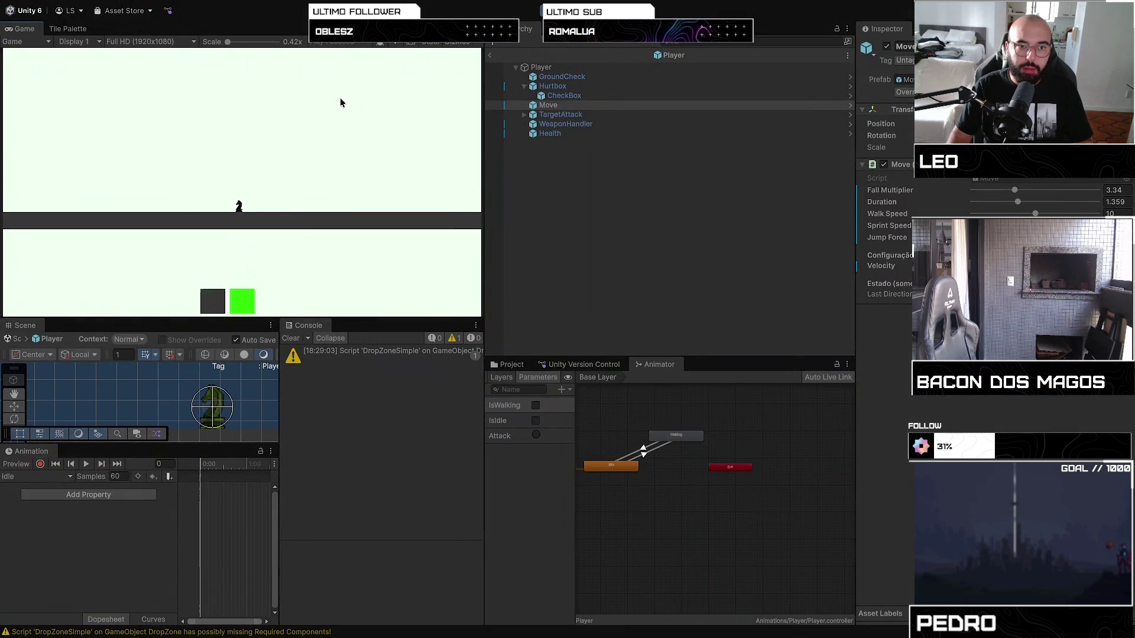
click(242, 305)
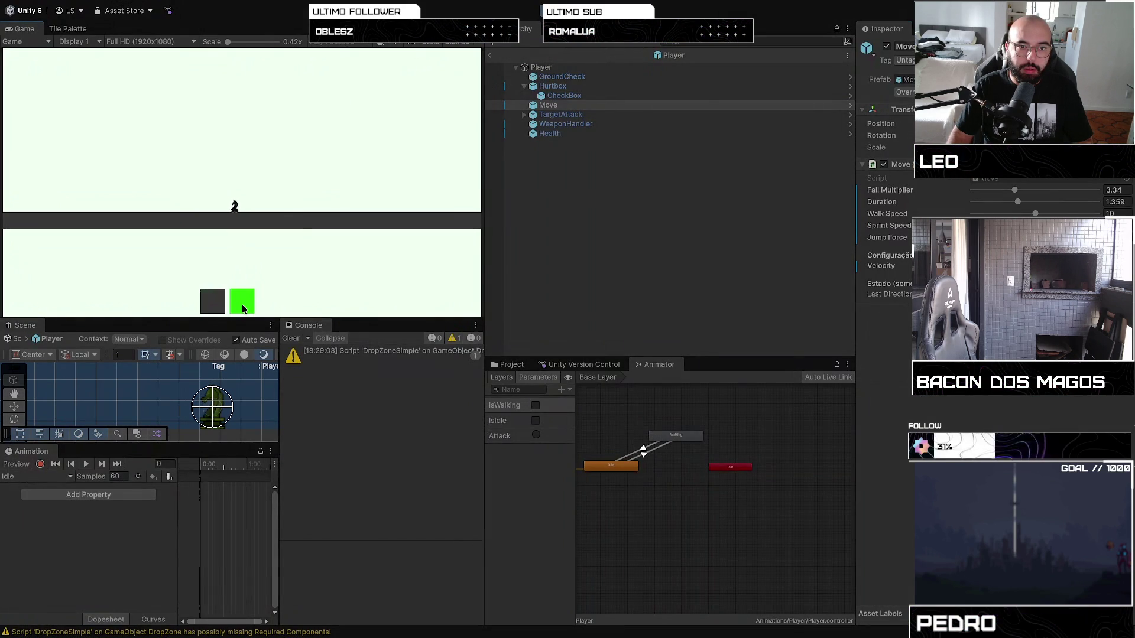
Spawn two more wall units in the Game view, then switch to Chrome with a new tab
click(202, 307)
click(201, 307)
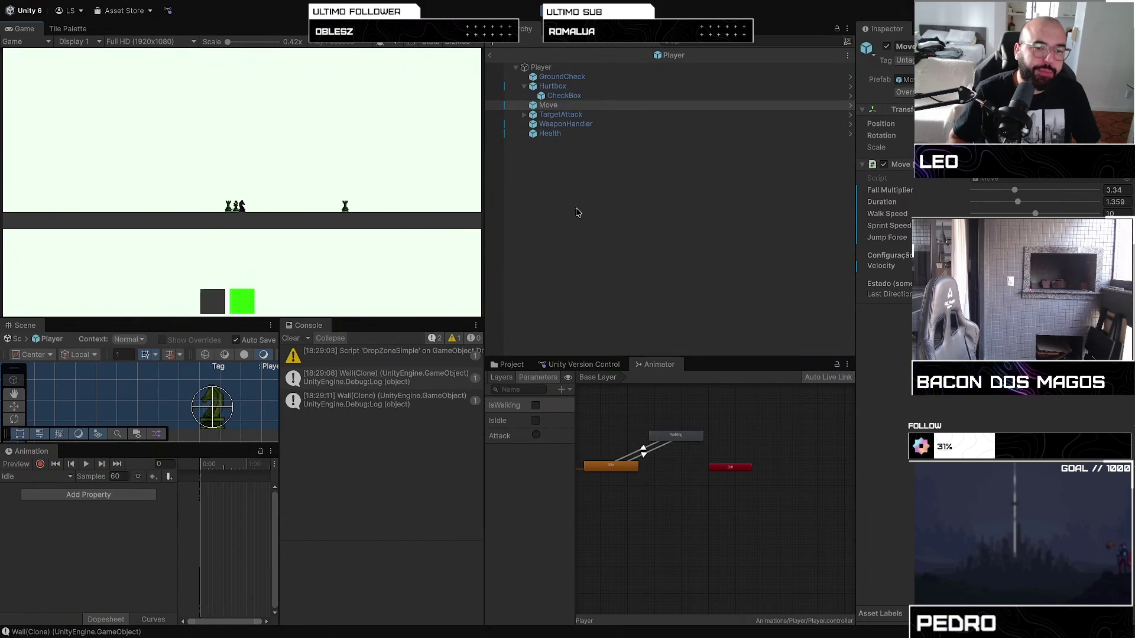
key(ctrl+Left)
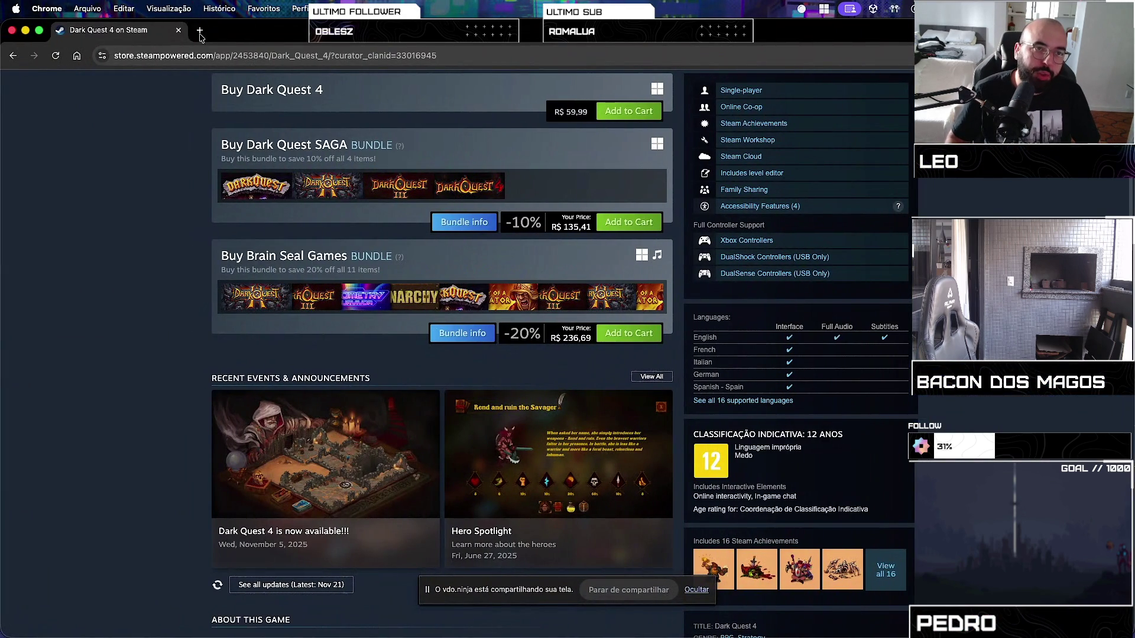
click(201, 30)
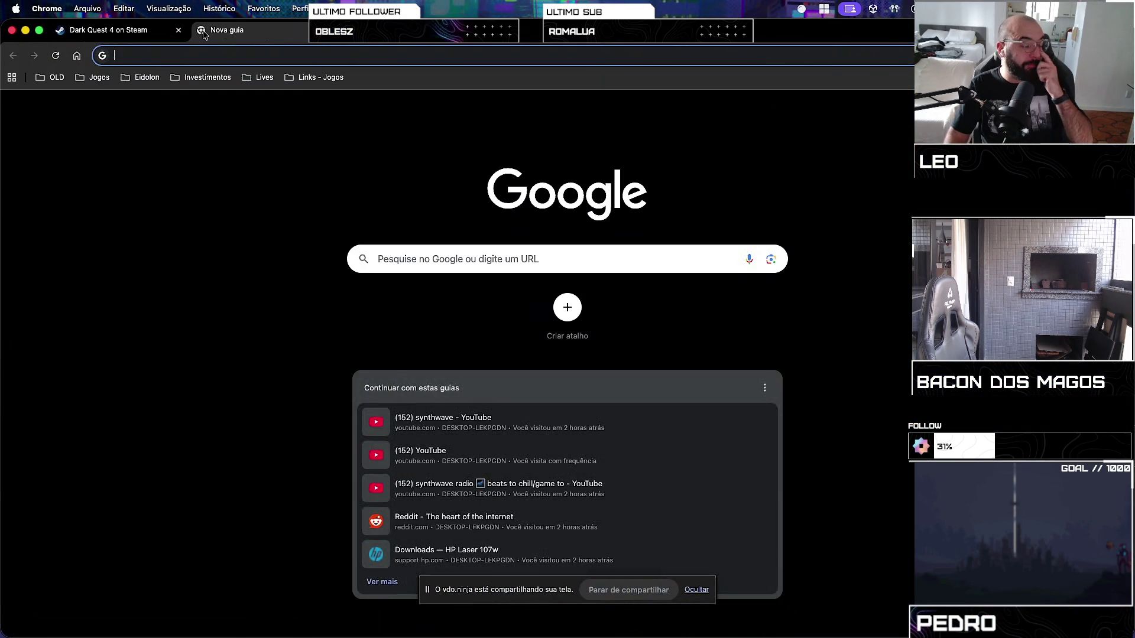
Search 'samurai 8', browse its image results, then open its Wikipedia article from the Tudo results
text(samurai 8)
key(Return)
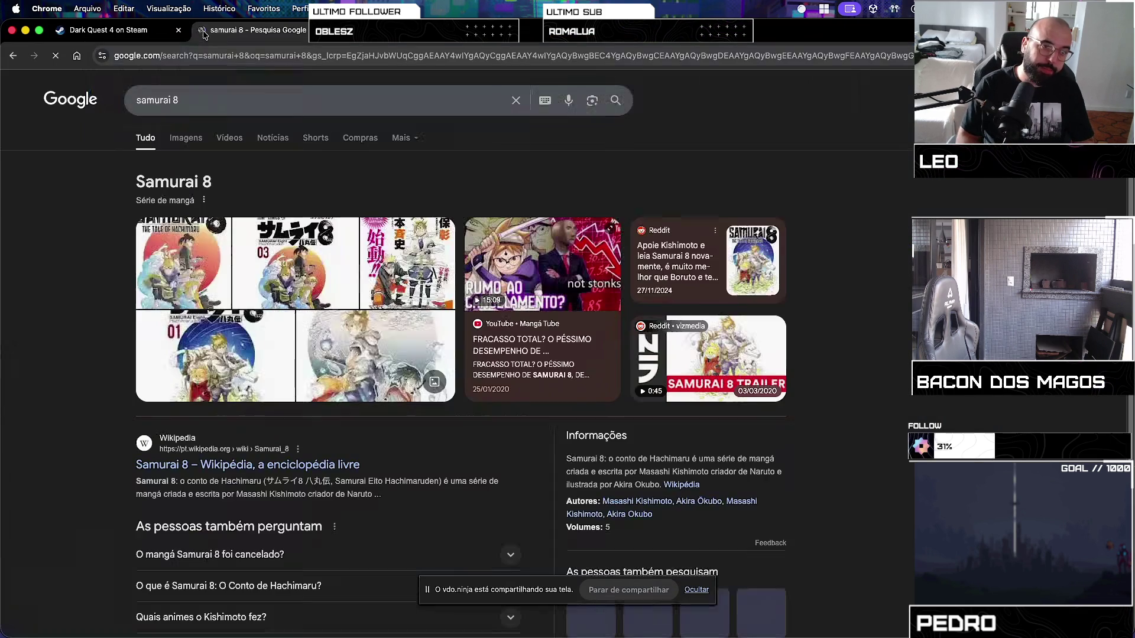
click(175, 139)
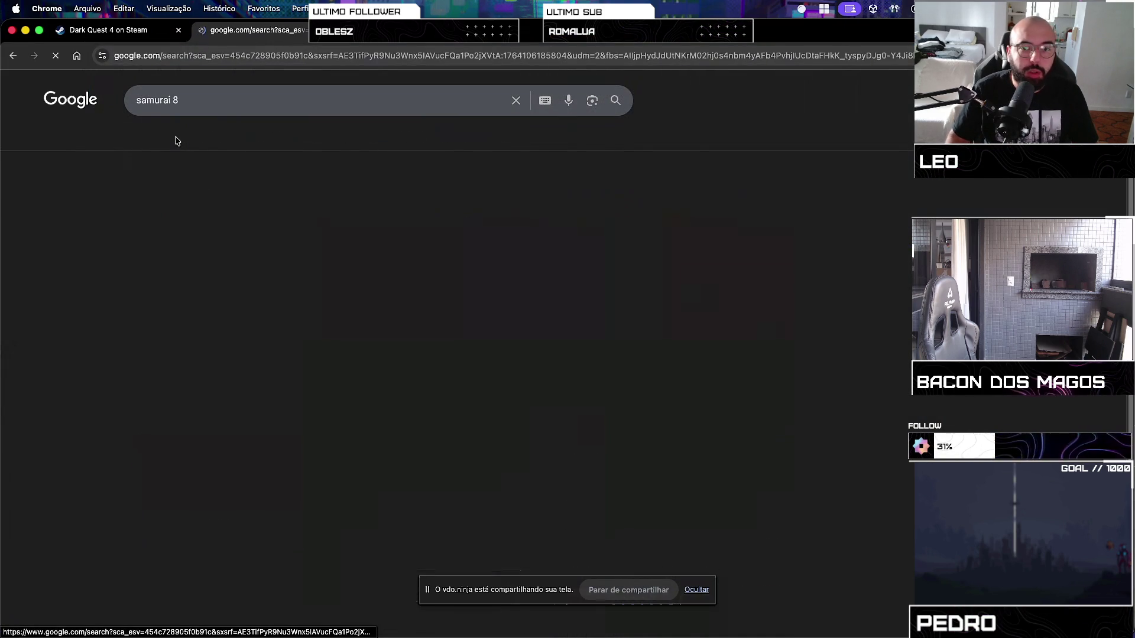
scroll(276, 240, down, 10)
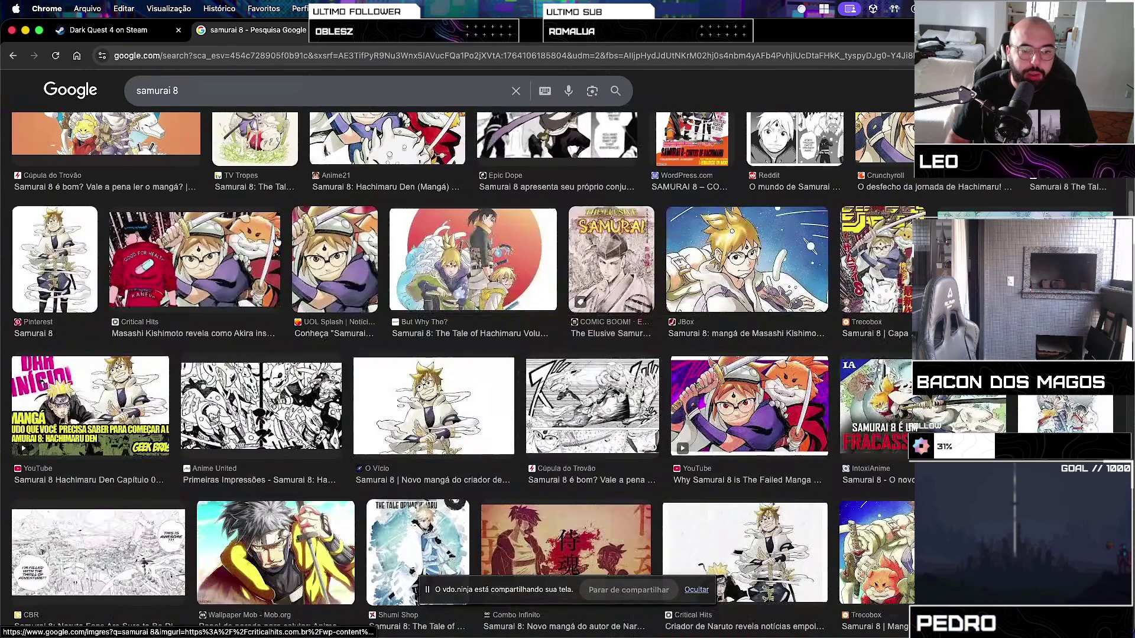
scroll(277, 240, down, 3)
scroll(276, 241, down, 6)
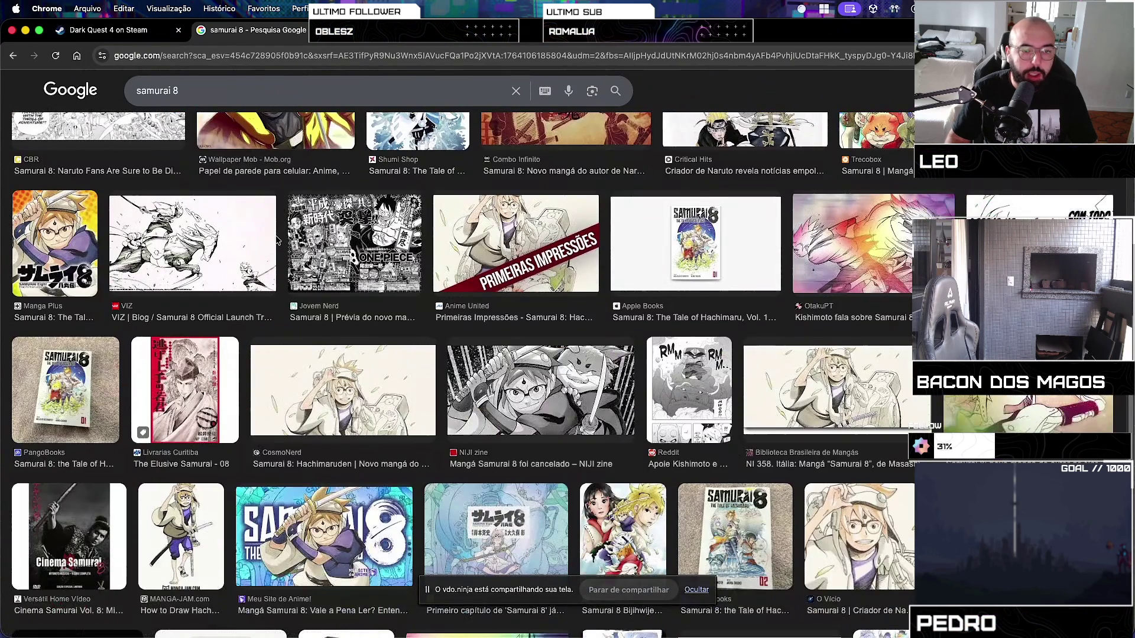
scroll(276, 238, up, 10)
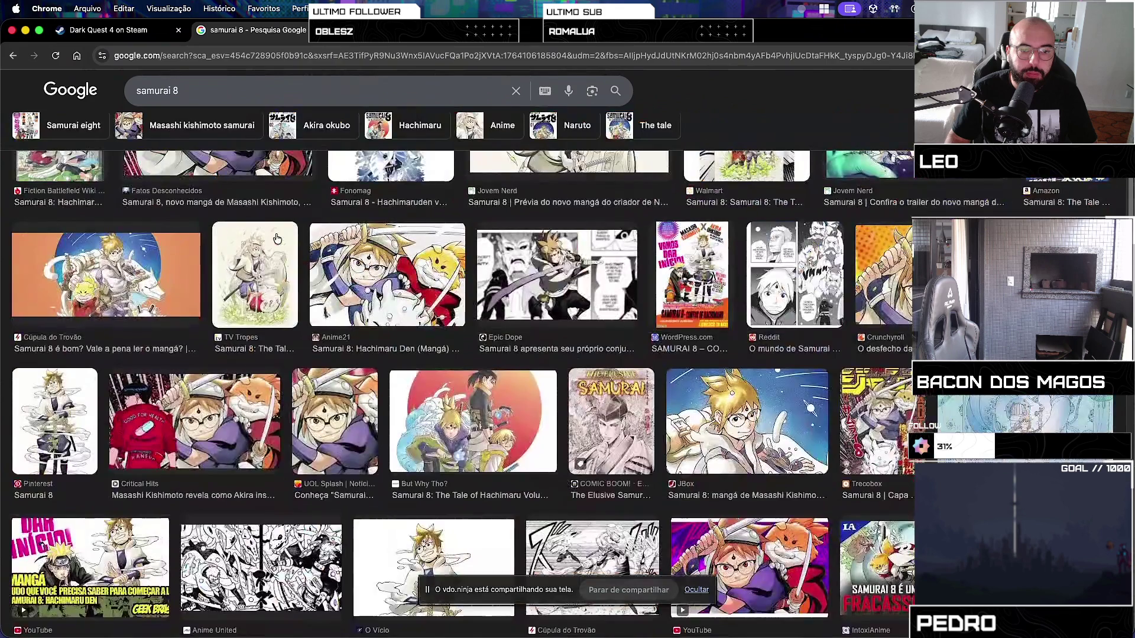
scroll(277, 238, up, 3)
scroll(276, 238, down, 3)
scroll(276, 239, down, 1)
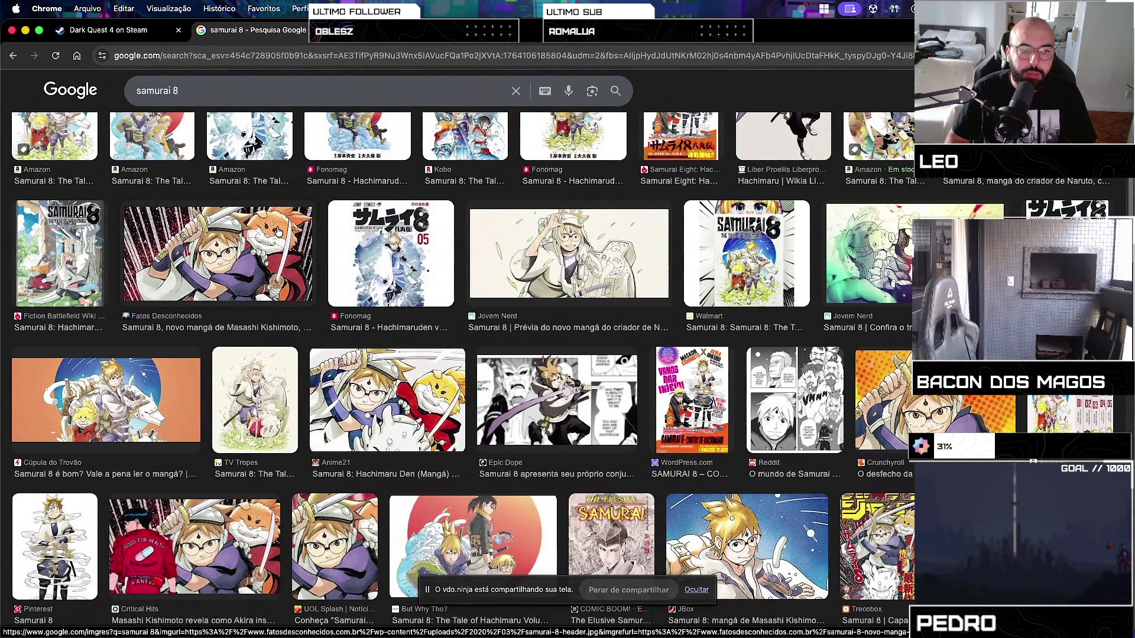
scroll(277, 231, up, 3)
click(146, 138)
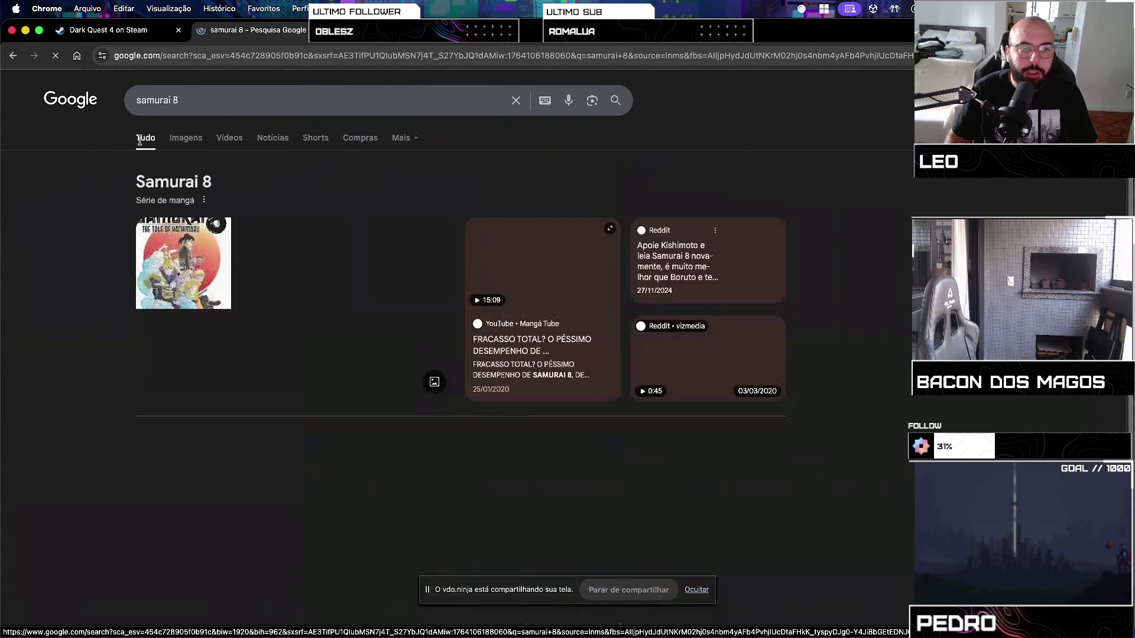
click(250, 464)
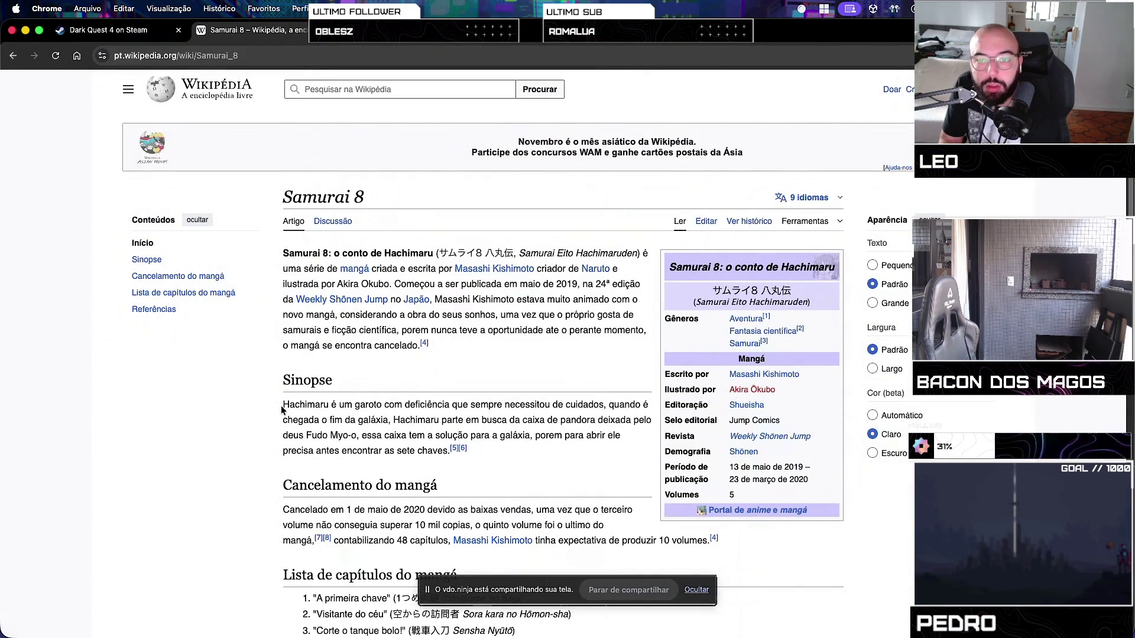
Read the Samurai 8 article, highlighting the Cancelamento do mangá paragraph, then return to the Dark Quest 4 tab
scroll(281, 408, down, 1)
scroll(281, 405, down, 1)
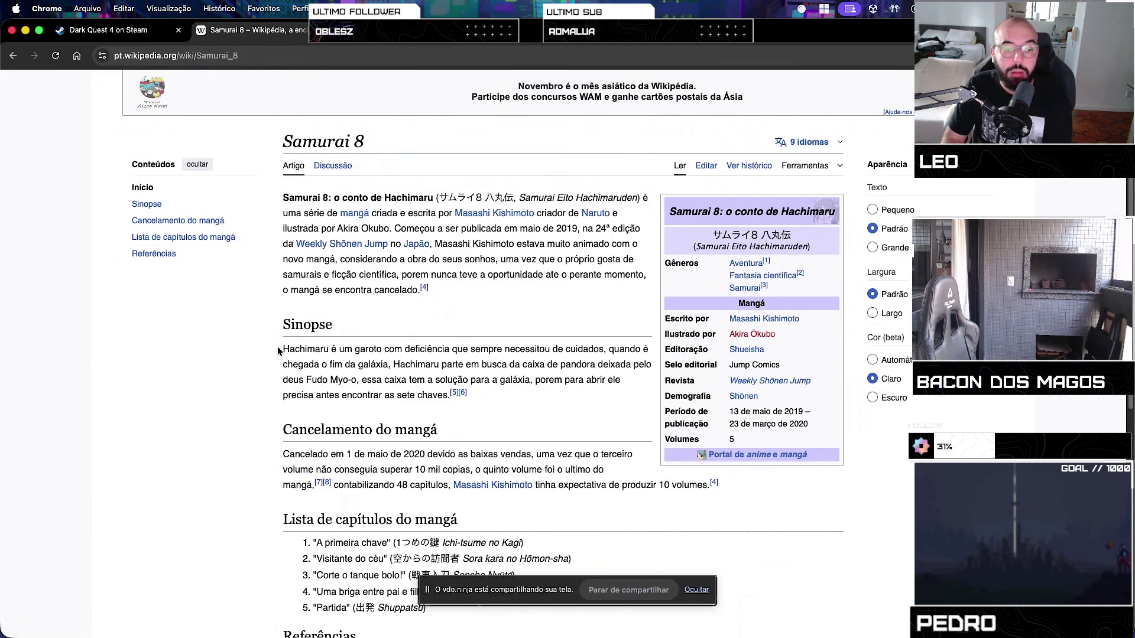
scroll(277, 351, down, 3)
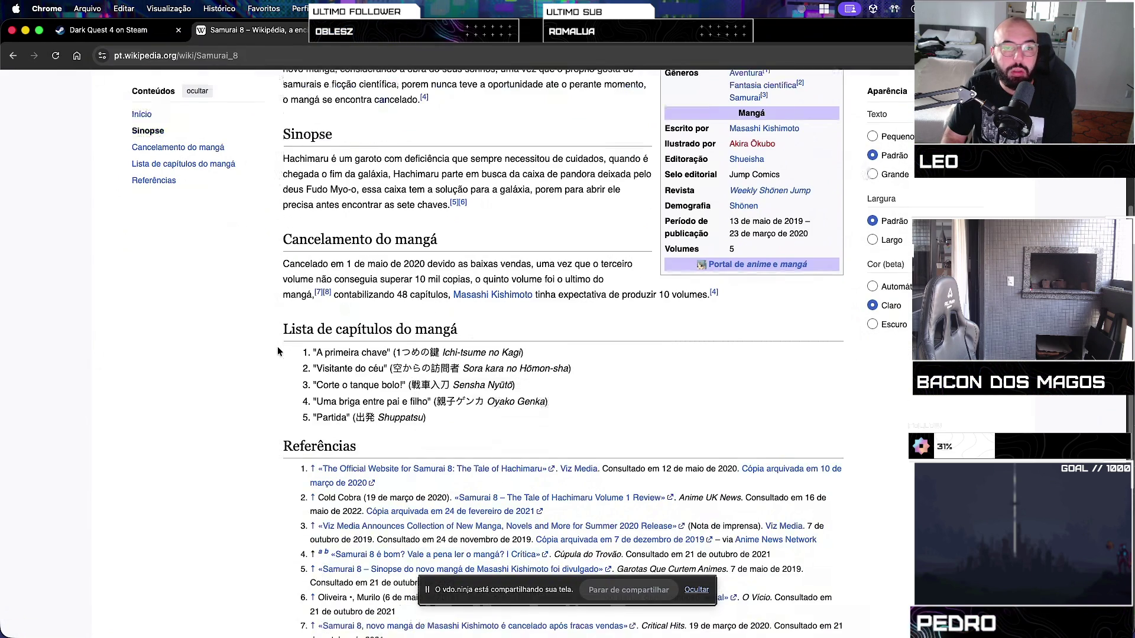
mouse_move(389, 264)
mouse_down()
mouse_move(623, 265)
mouse_move(607, 281)
mouse_up()
mouse_move(480, 275)
mouse_down()
mouse_move(413, 290)
mouse_move(379, 279)
mouse_move(429, 293)
mouse_move(676, 294)
mouse_up()
click(371, 289)
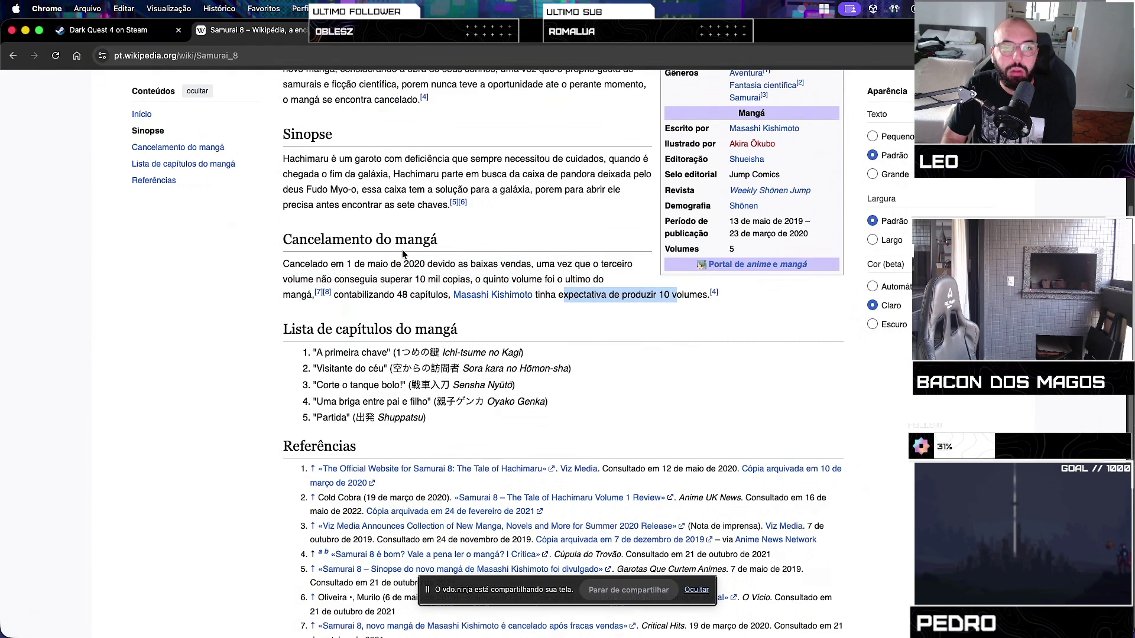
scroll(402, 254, down, 3)
scroll(403, 254, up, 7)
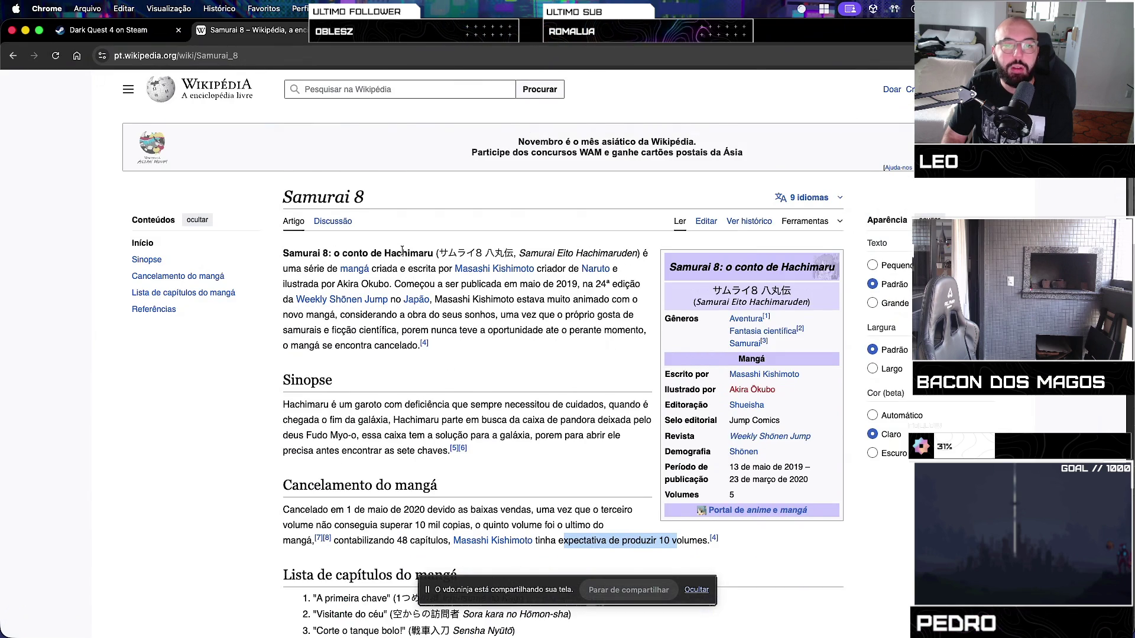
scroll(402, 251, down, 5)
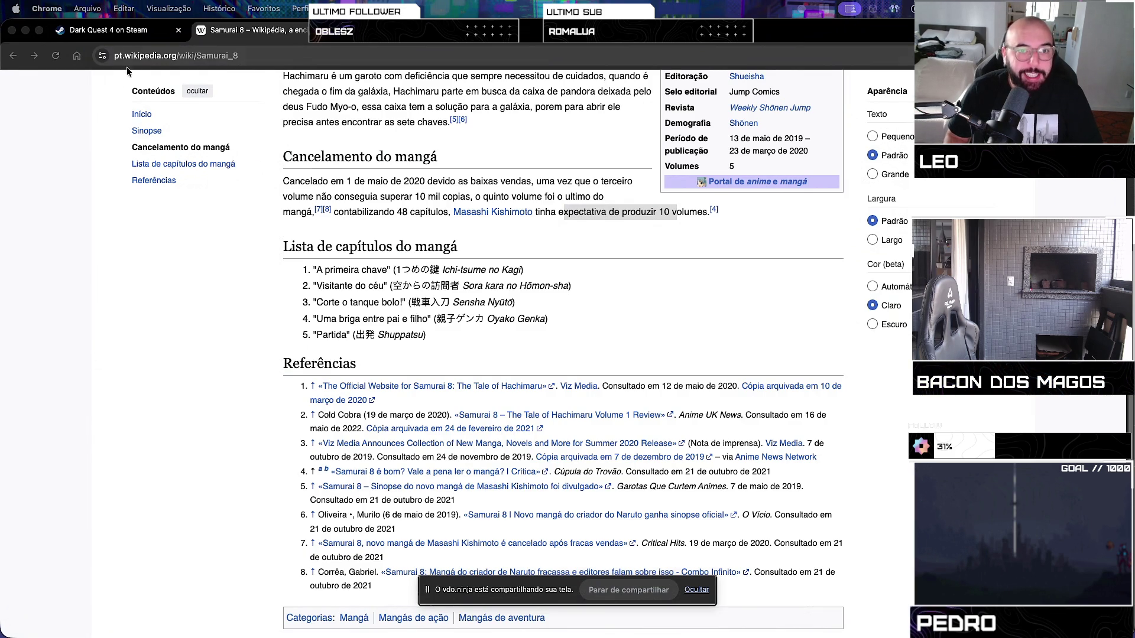
click(148, 31)
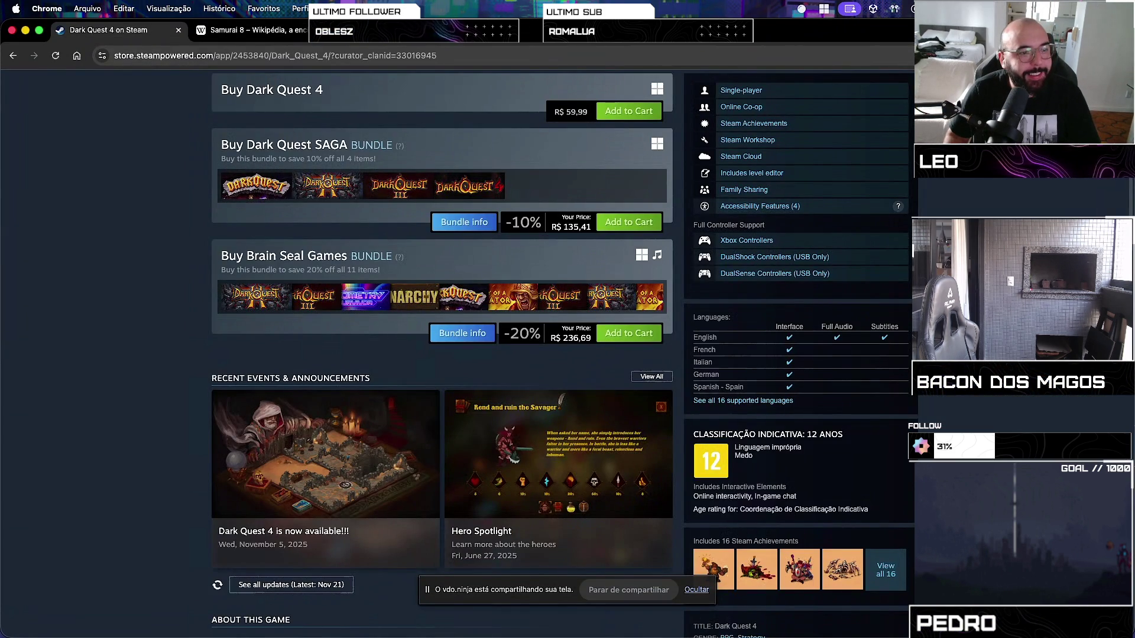
Scroll the Dark Quest 4 Steam page down to its system requirements and More from Brain Seal rows
scroll(3, 416, down, 15)
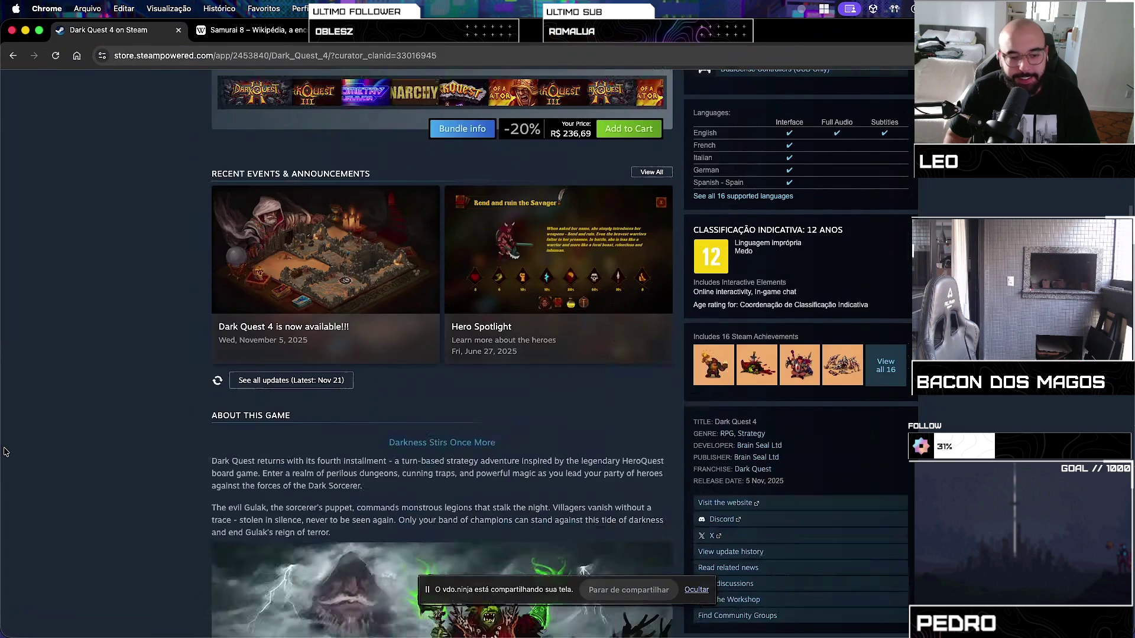
scroll(8, 447, down, 5)
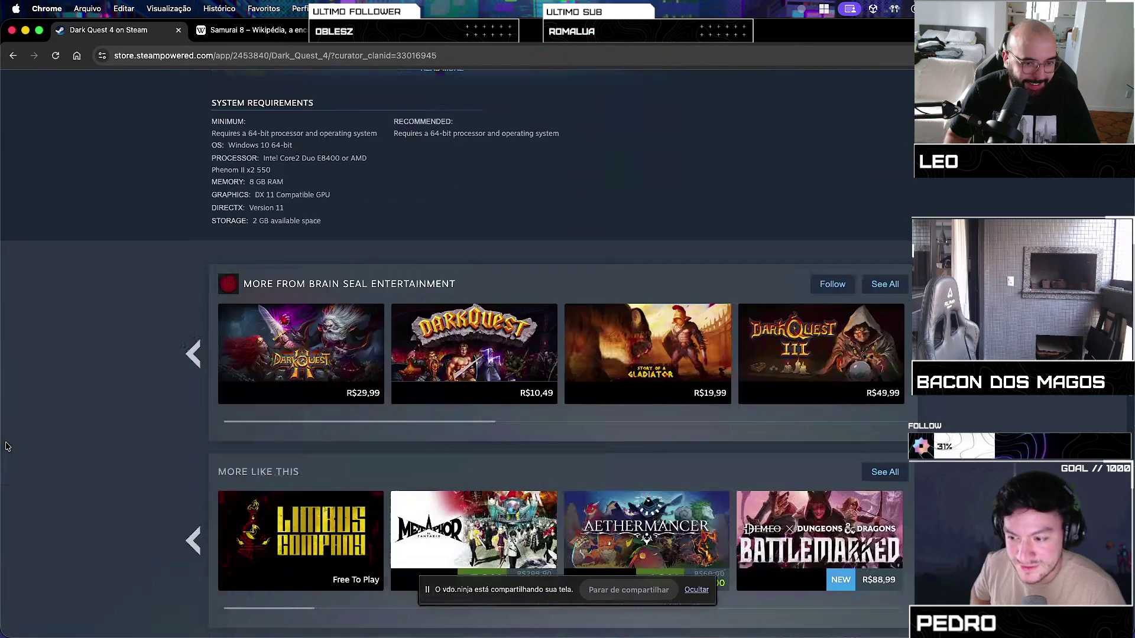
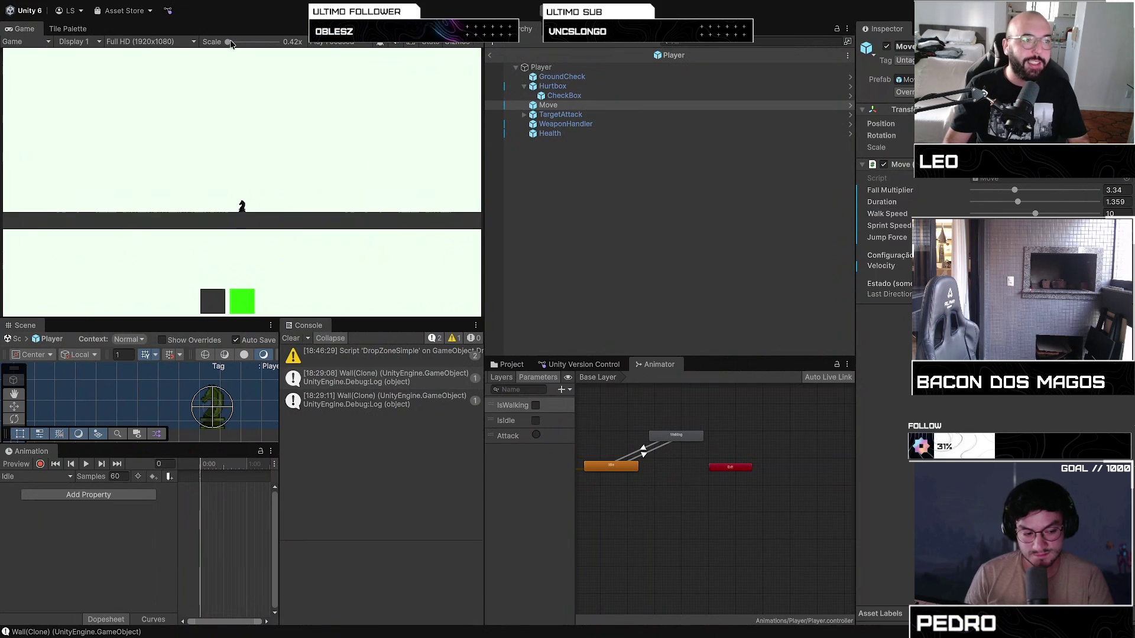
Run the game and spawn a chess piece and several wall pieces beside the knight
mouse_move(228, 41)
mouse_down()
mouse_move(254, 42)
mouse_move(217, 42)
mouse_up()
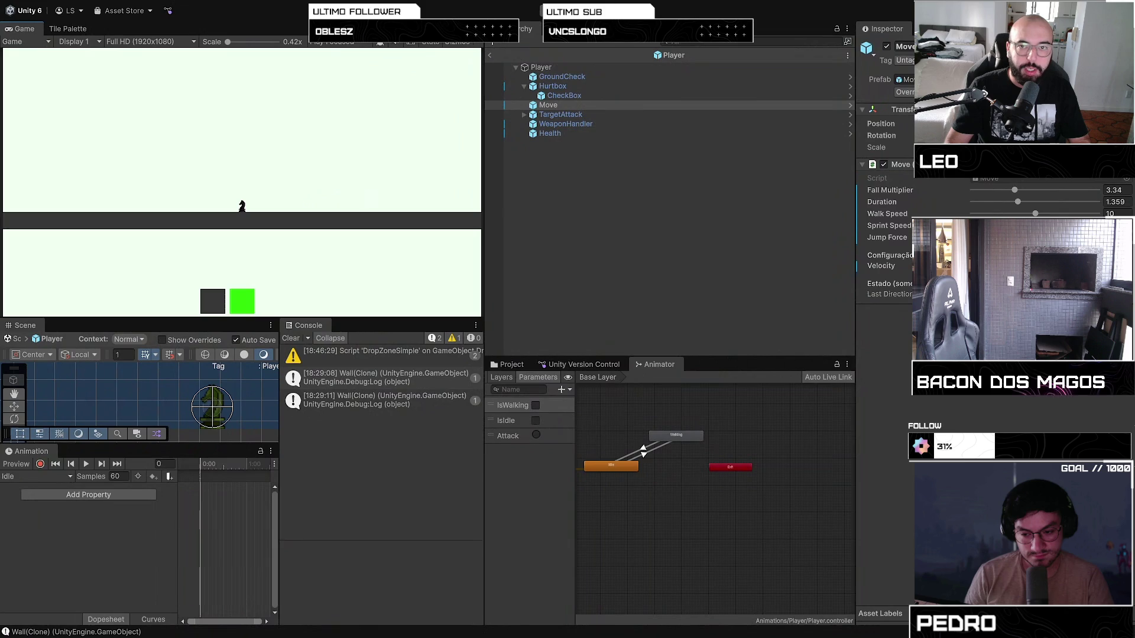
key(ctrl+p)
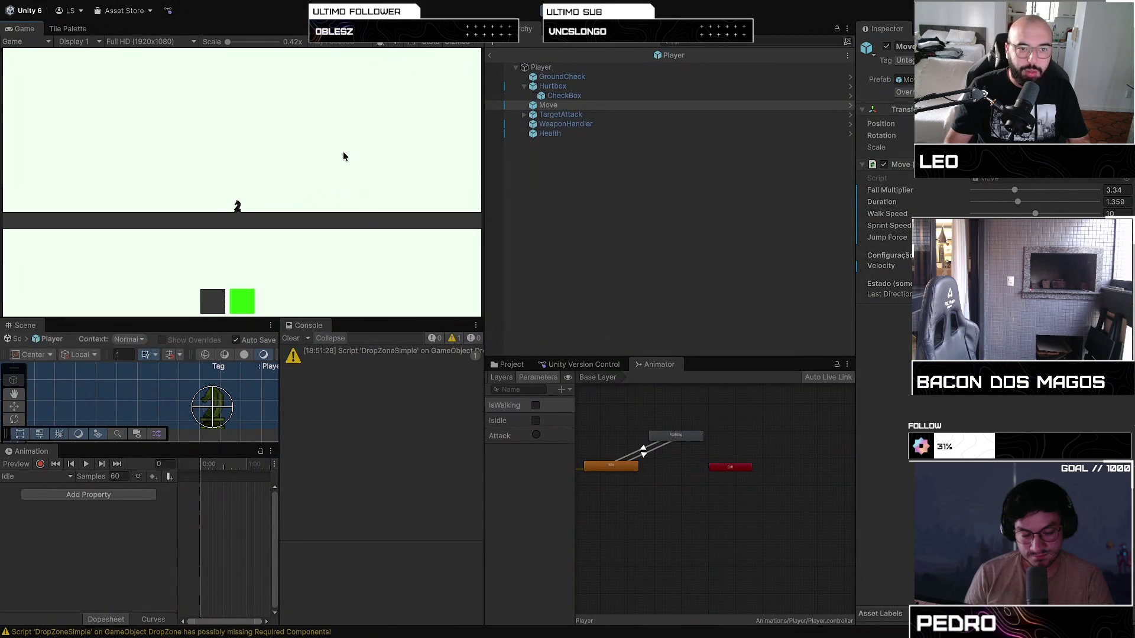
click(245, 307)
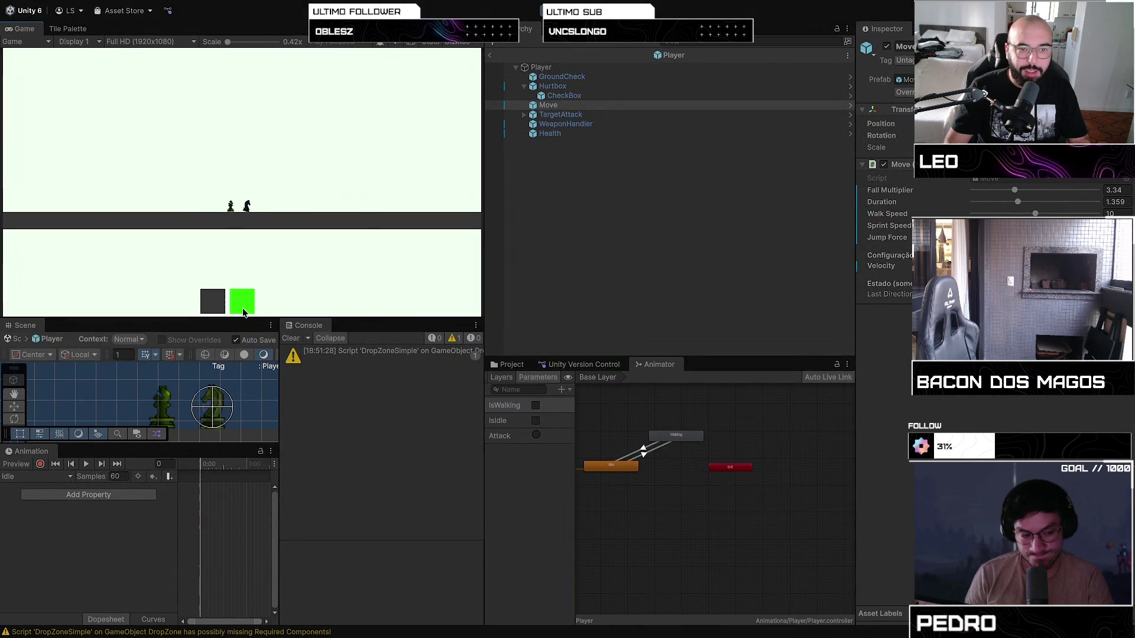
click(218, 303)
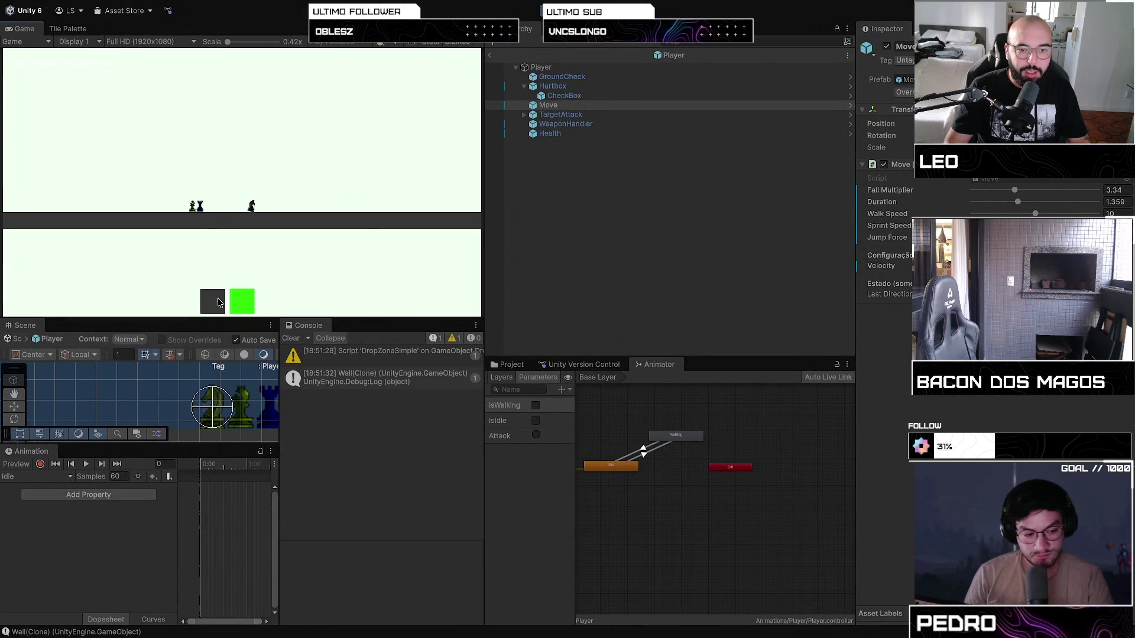
click(218, 302)
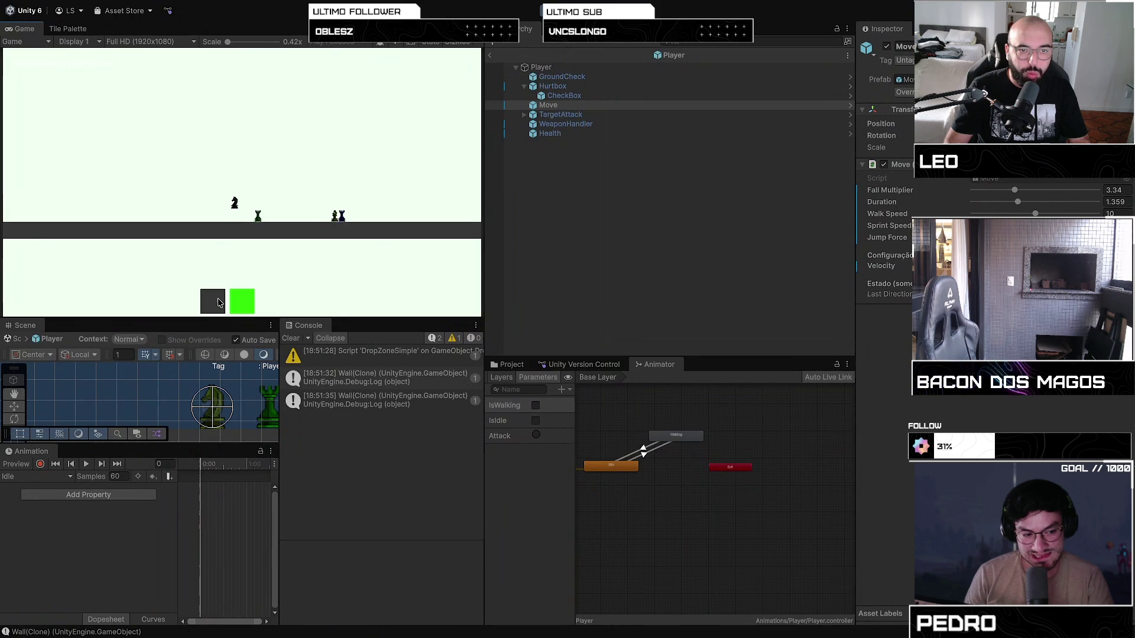
click(215, 306)
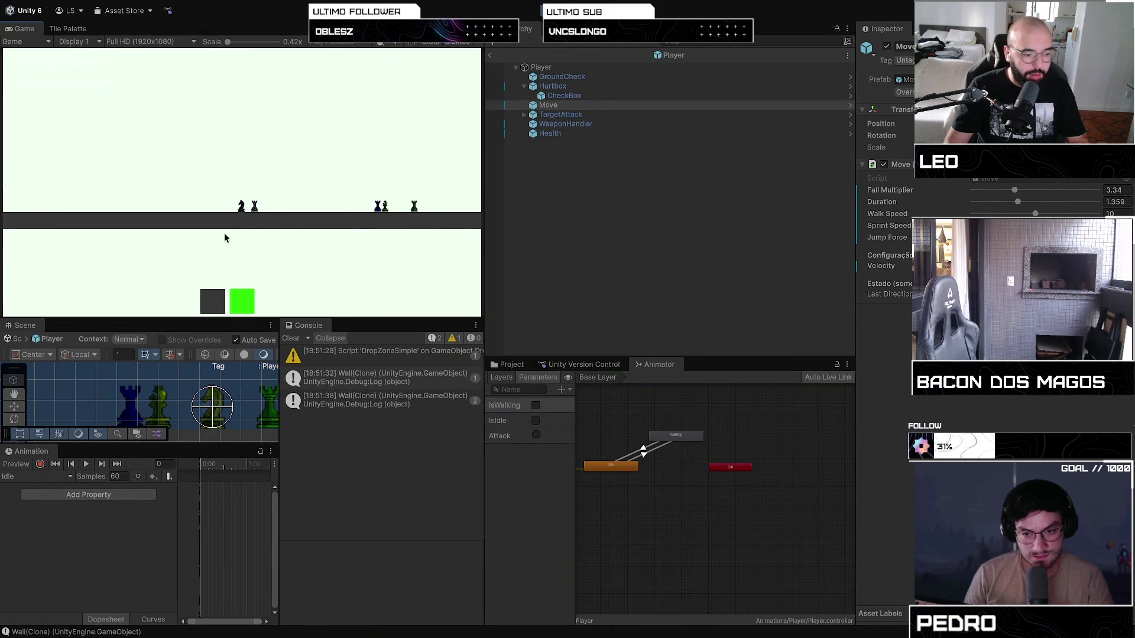
click(226, 180)
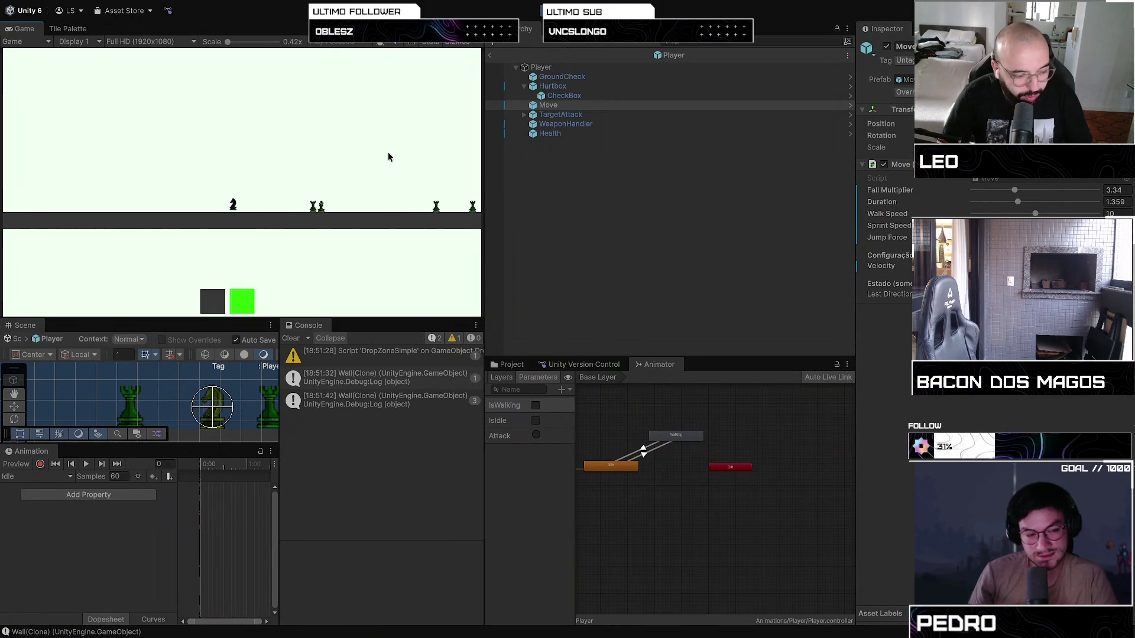
Make the knight jump in the running game
key(space)
Test the knight by running right, jumping, and moving back left
key(d)
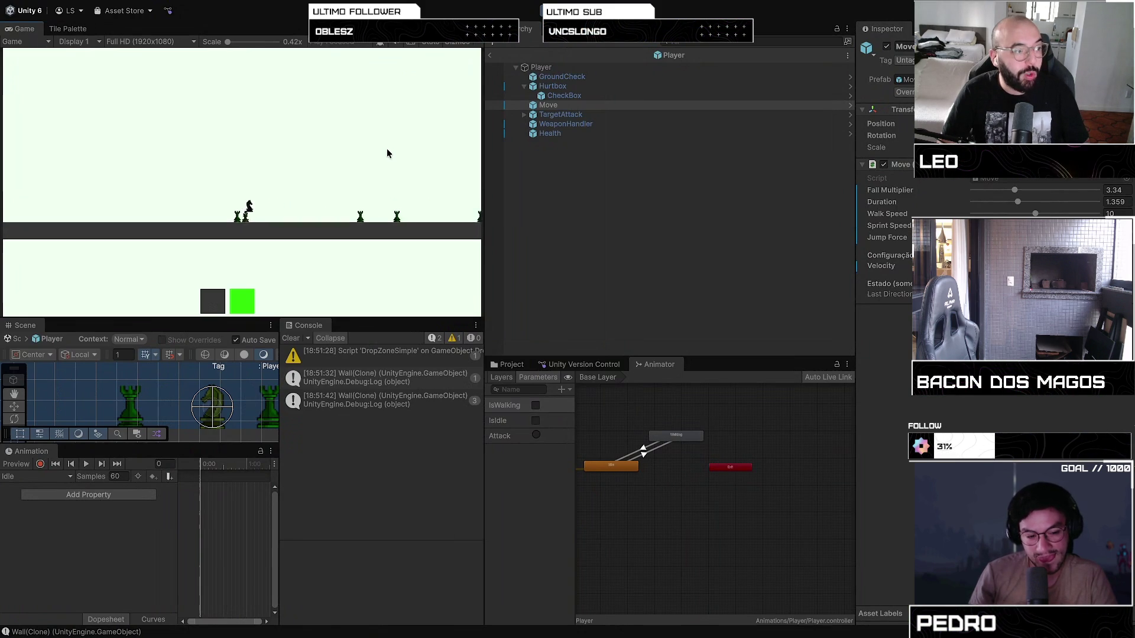
key(space)
key(d)
key(d)
key(d)
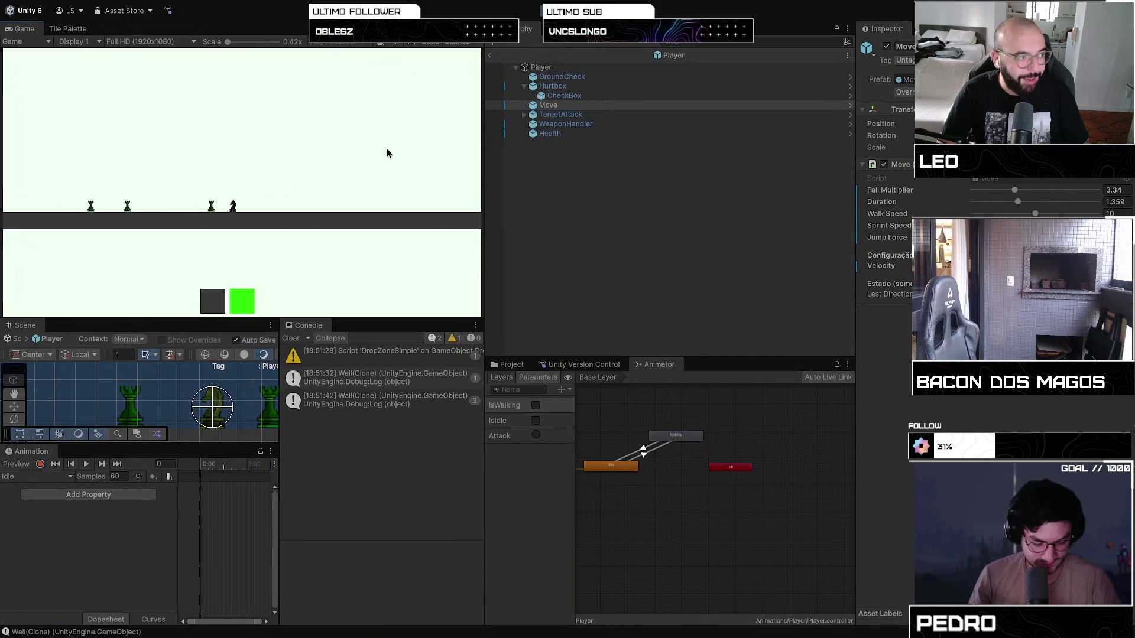
key(a)
key(a)
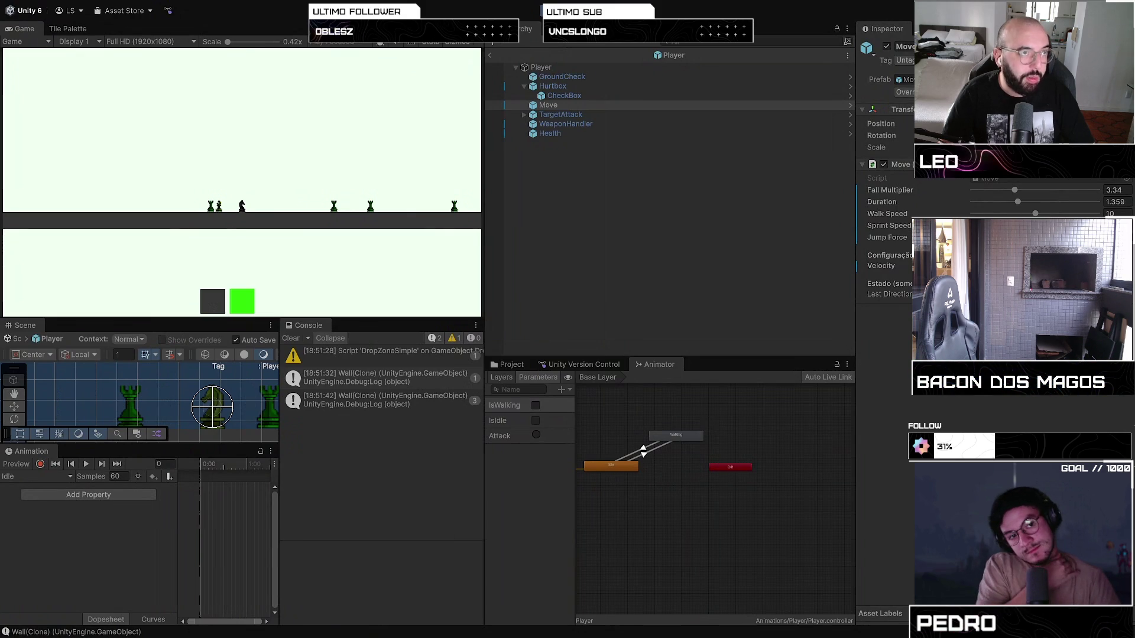
Bring the Sprites Google Docs window forward, centre it, and maximise it
key(ctrl+Left)
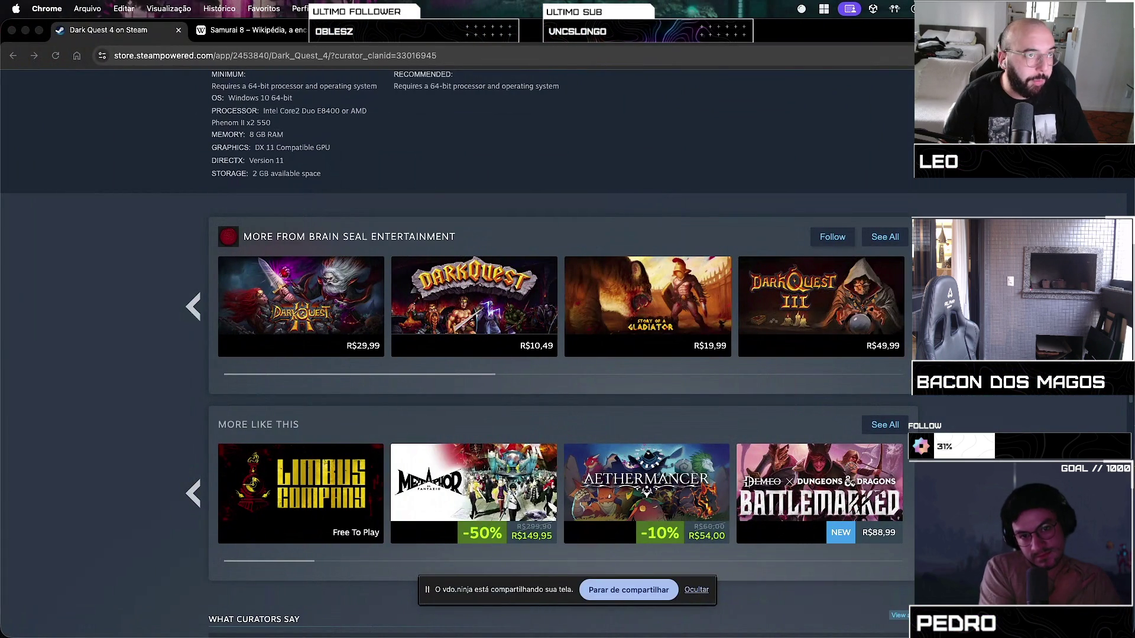
key(super+Tab)
drag(468, 305, 746, 96)
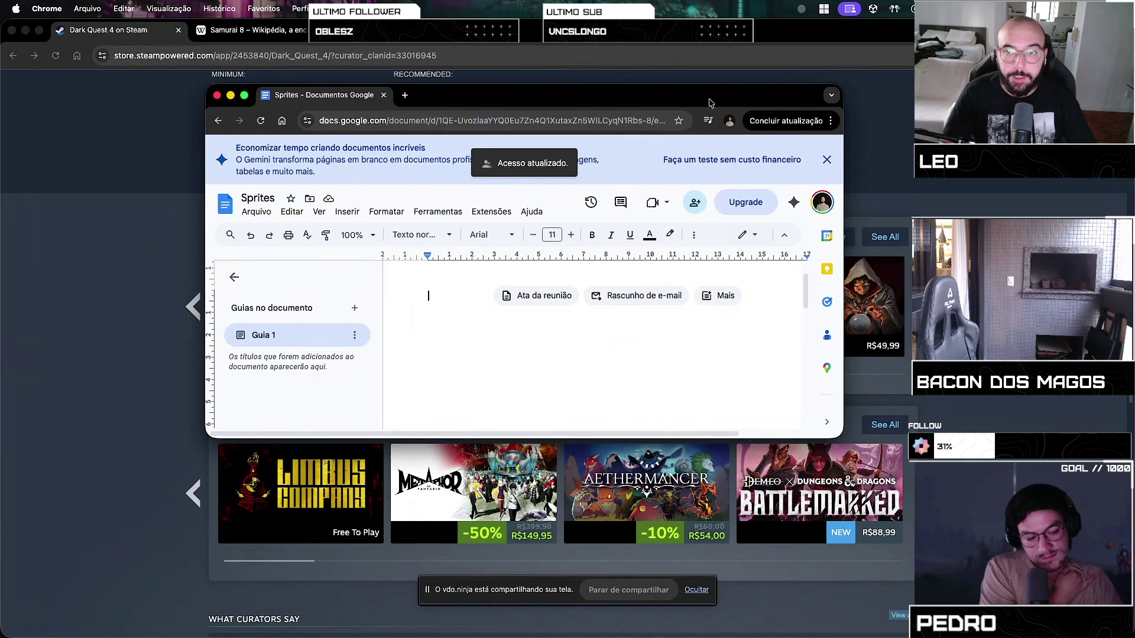
double_click(710, 102)
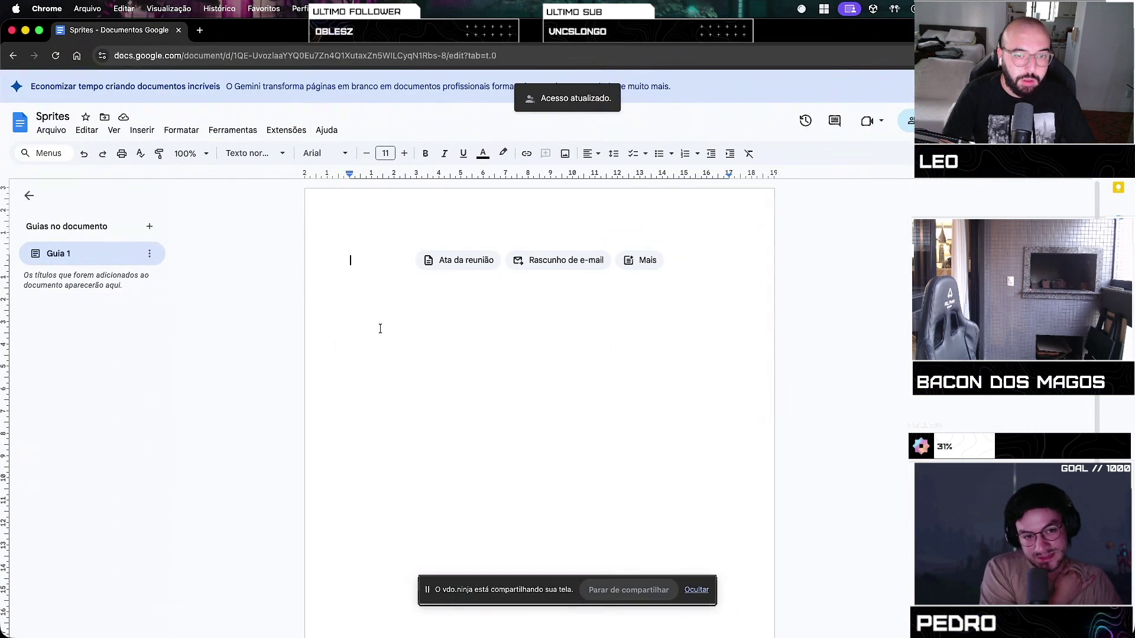
Insert a two-column table, extend it to four rows, and place the caret in its top-left cell
click(137, 132)
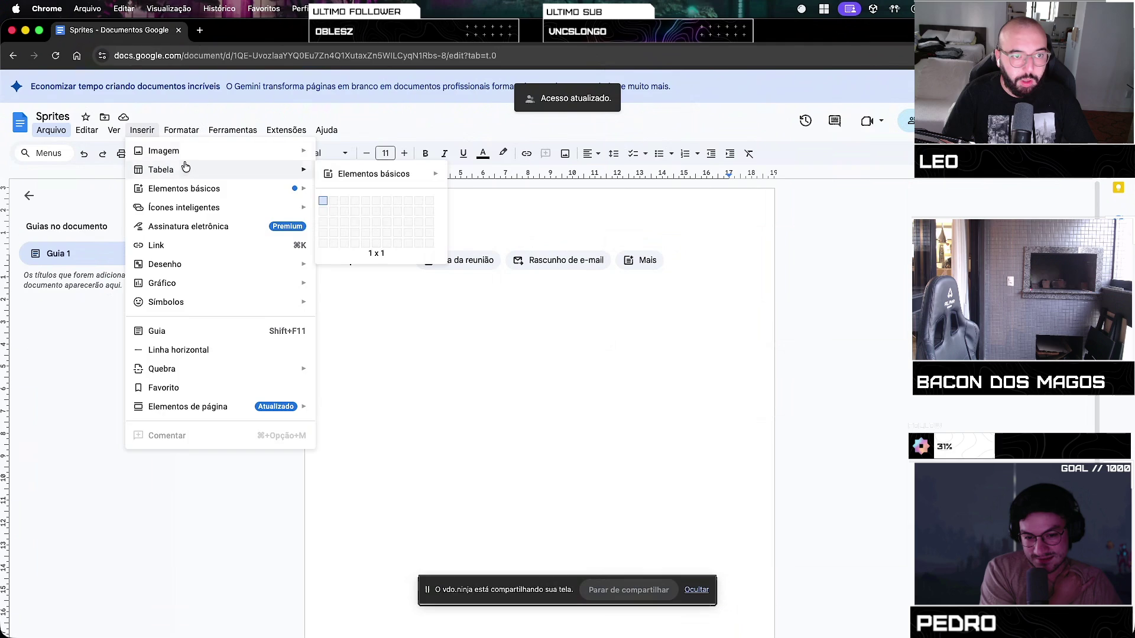
mouse_move(284, 151)
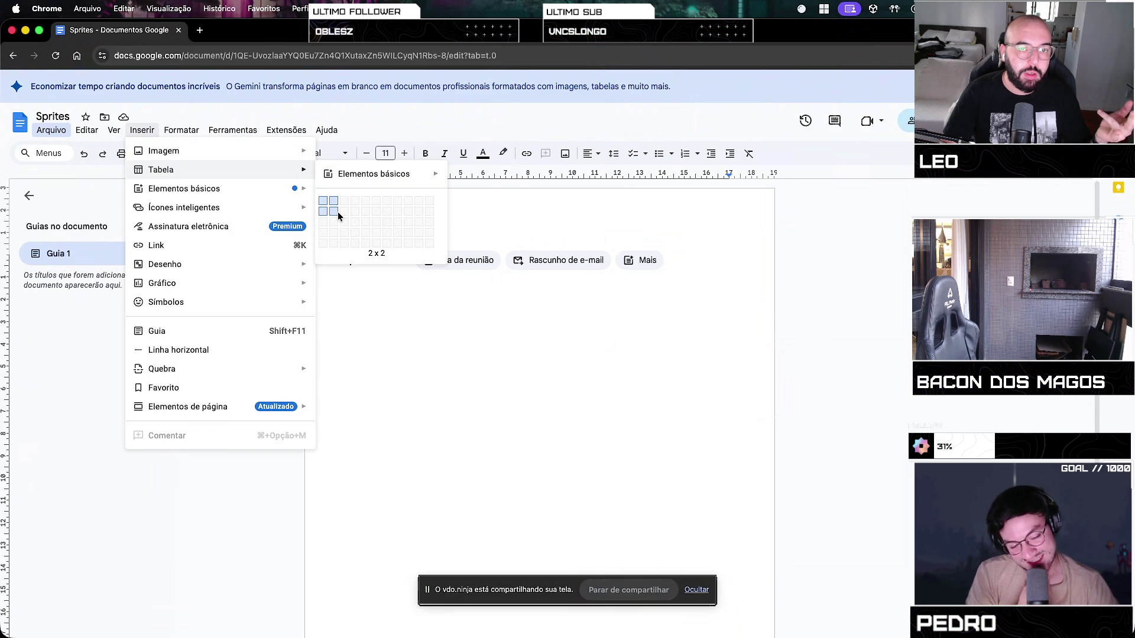
click(335, 233)
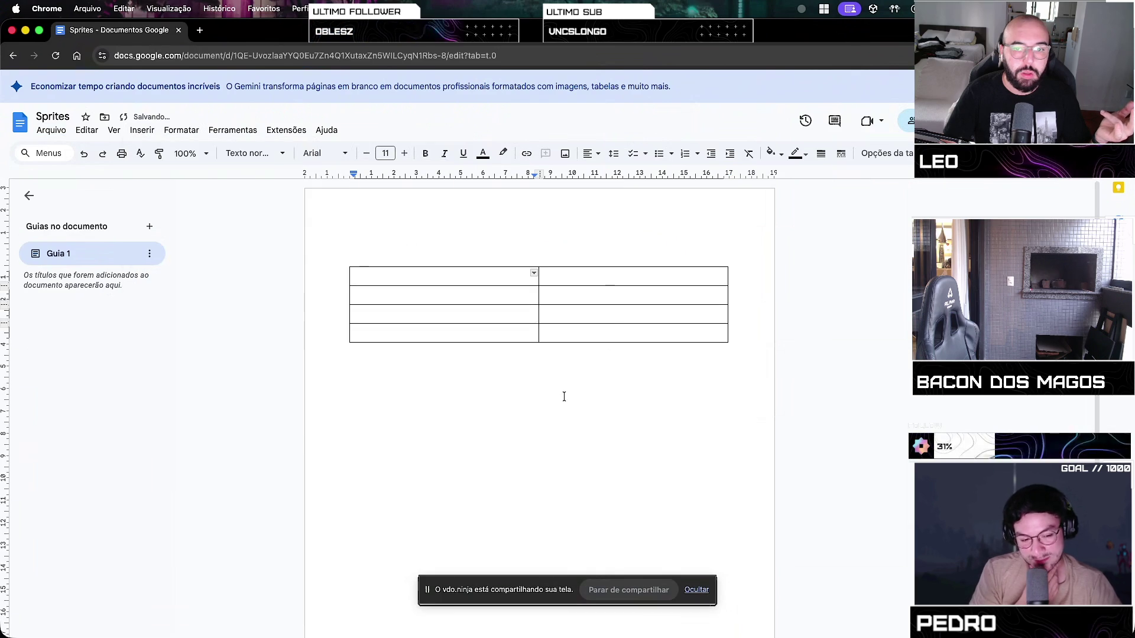
click(434, 295)
click(430, 280)
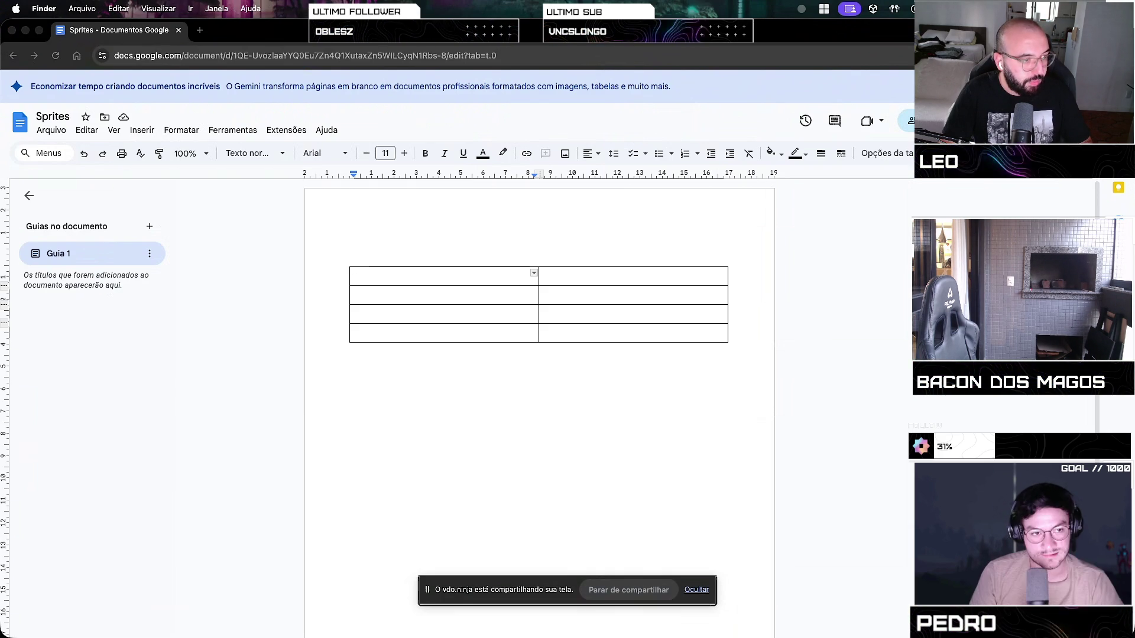
key(super+alt+space)
key(super+w)
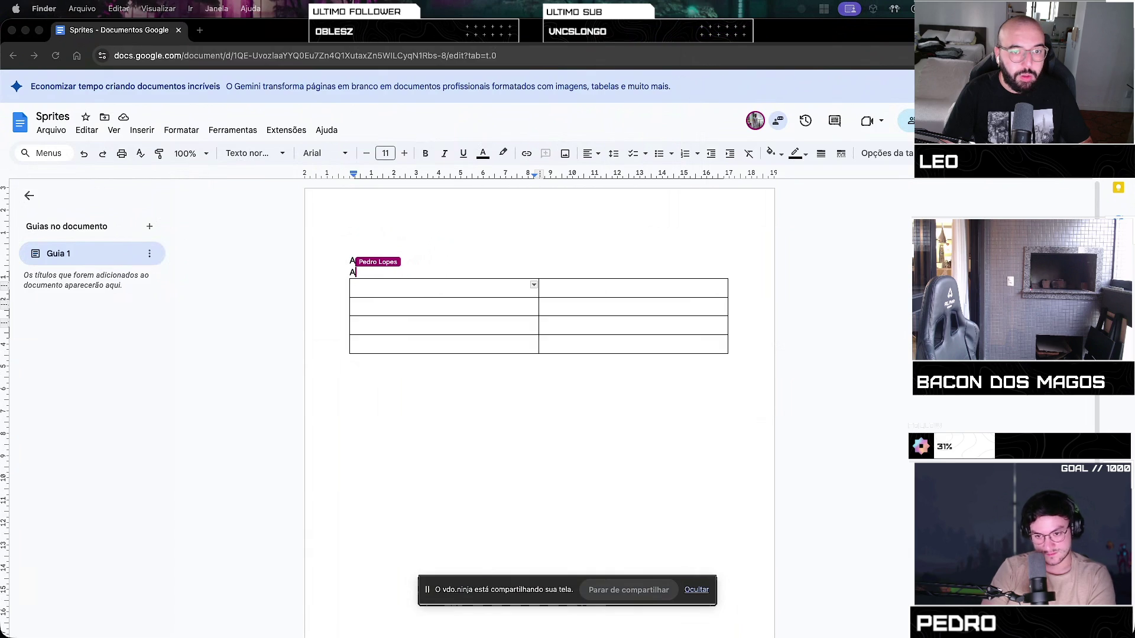
Type the header cells 'Personagem' and 'Estados' in the table's first row
text(aaangel)
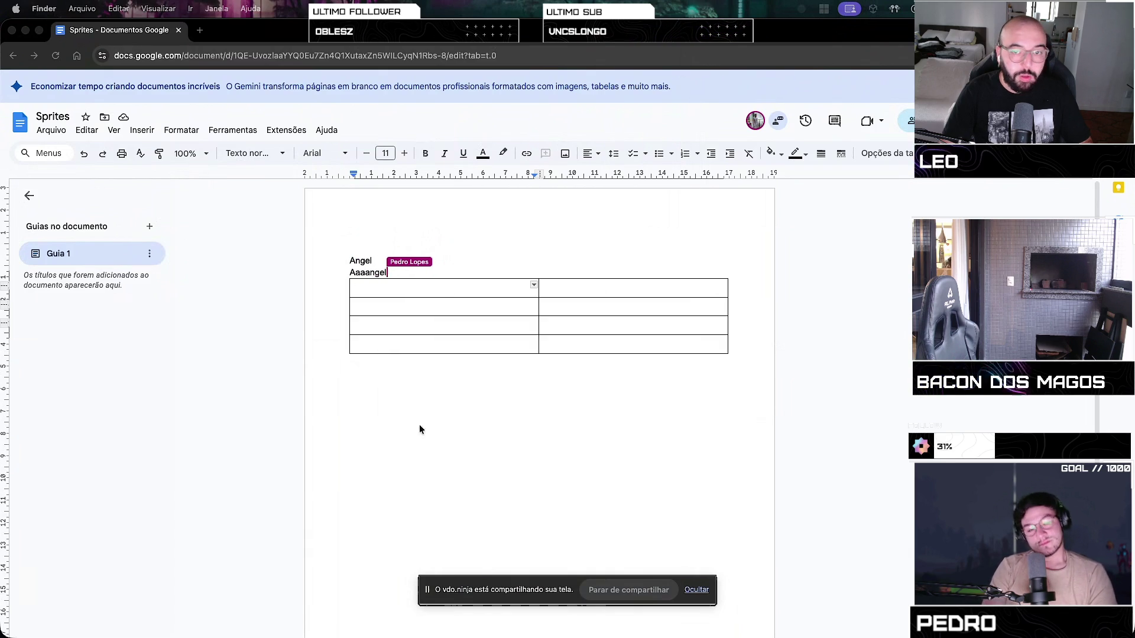
click(463, 291)
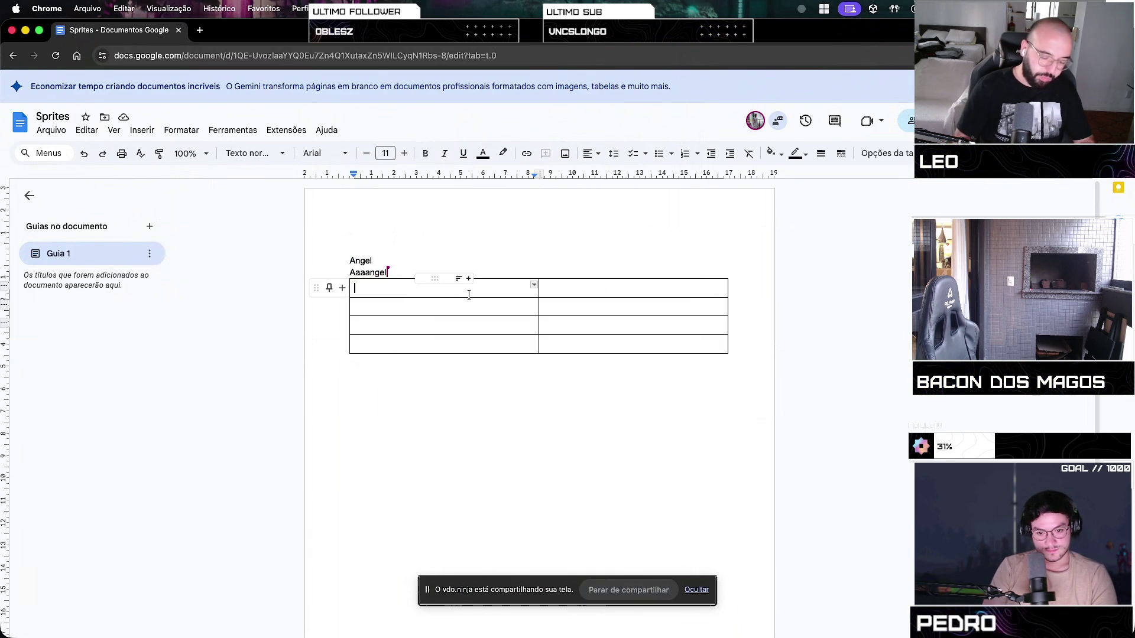
text(Personagem)
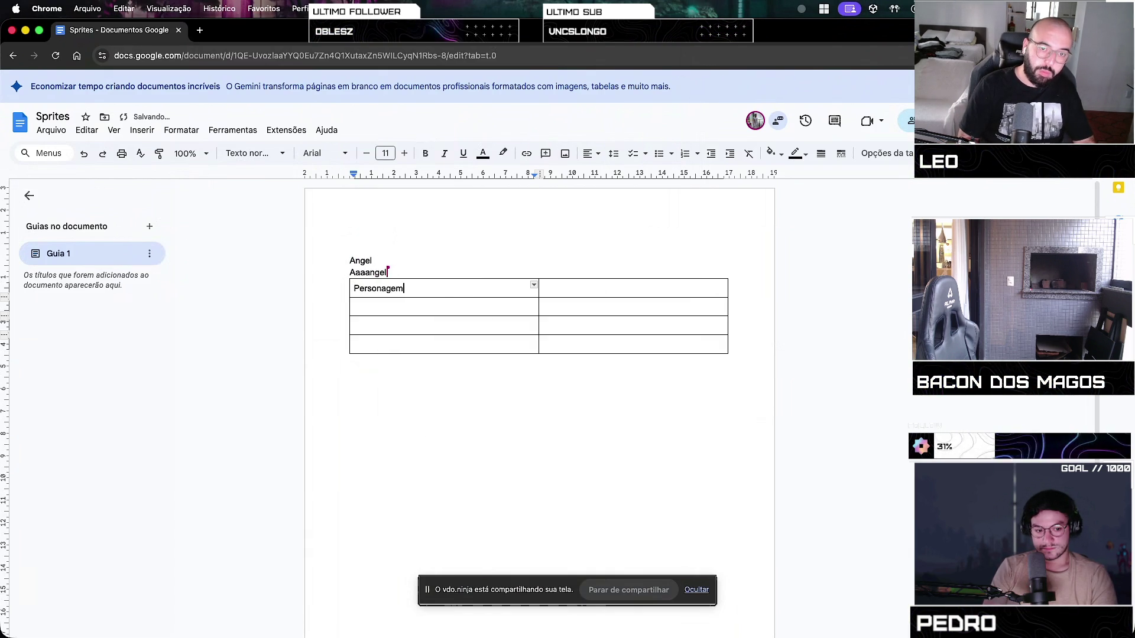
click(680, 287)
text(Estados)
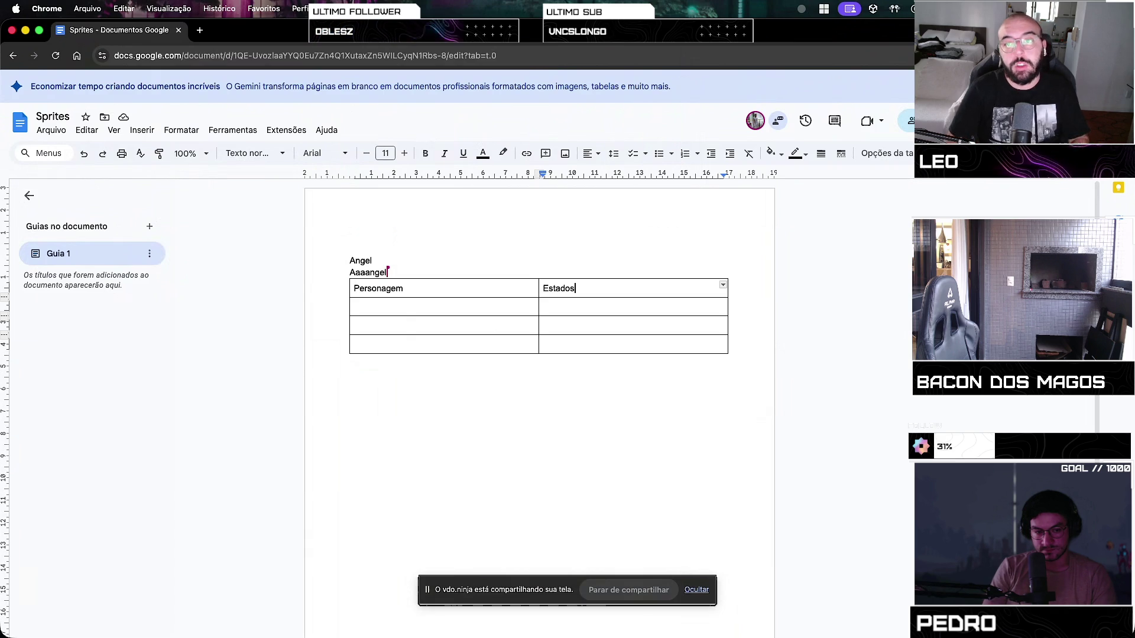
mouse_move(722, 278)
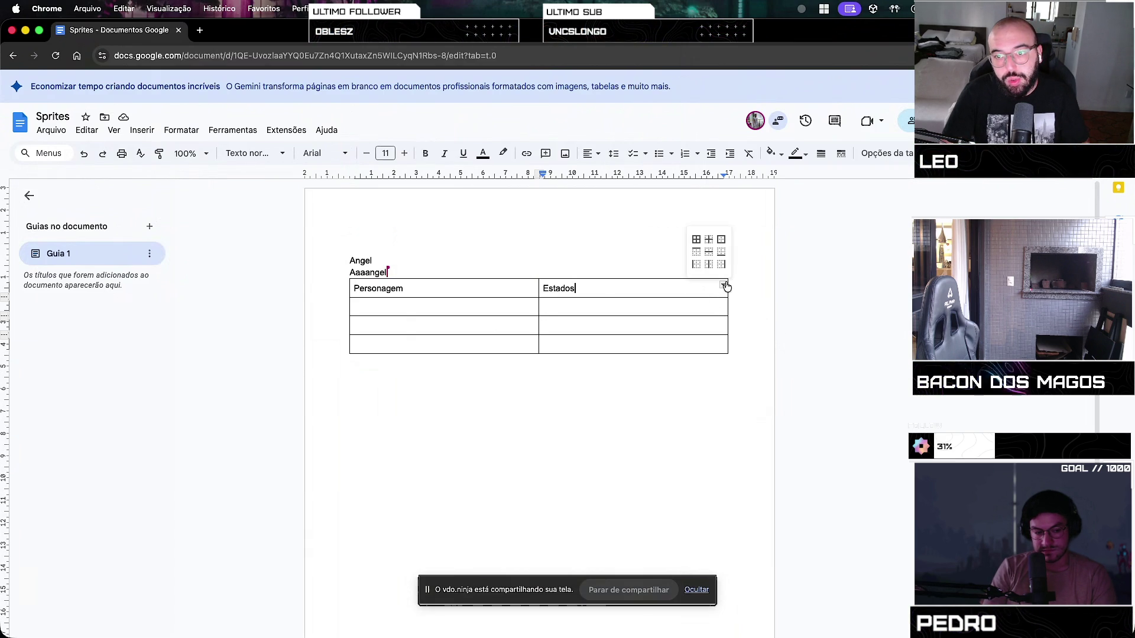
right_click(710, 291)
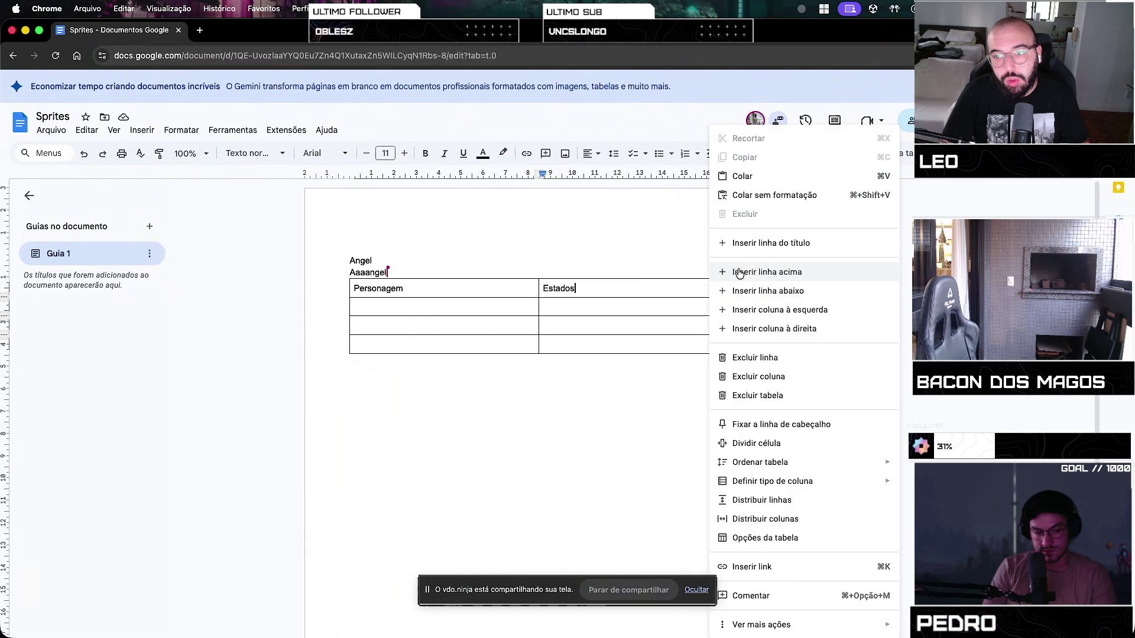
click(792, 329)
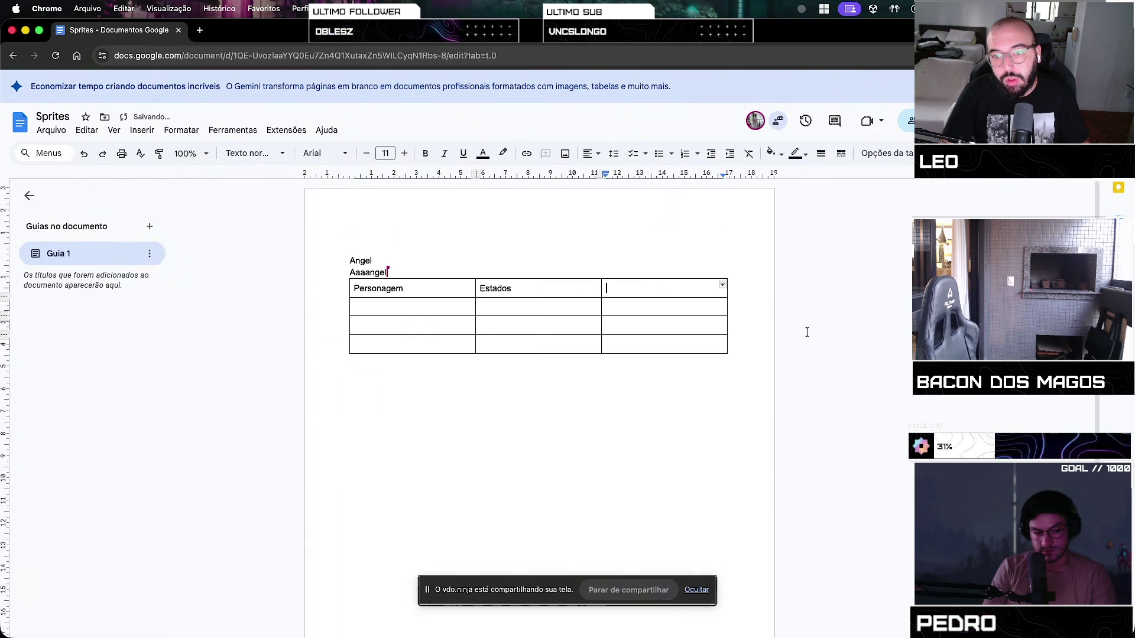
click(641, 286)
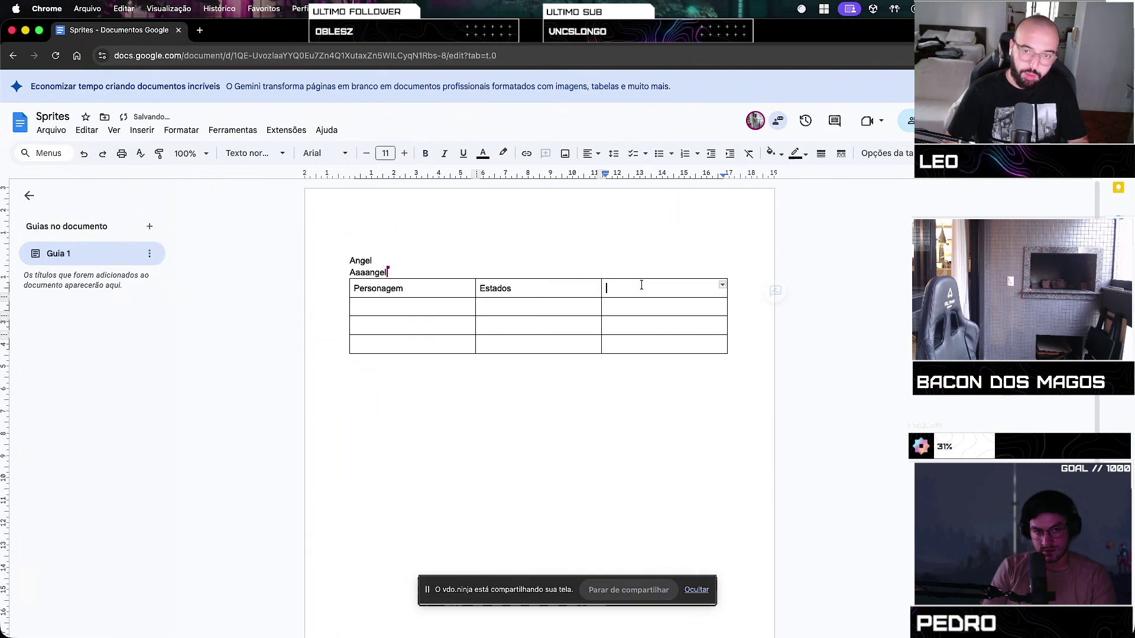
text(Frames)
click(690, 383)
click(377, 306)
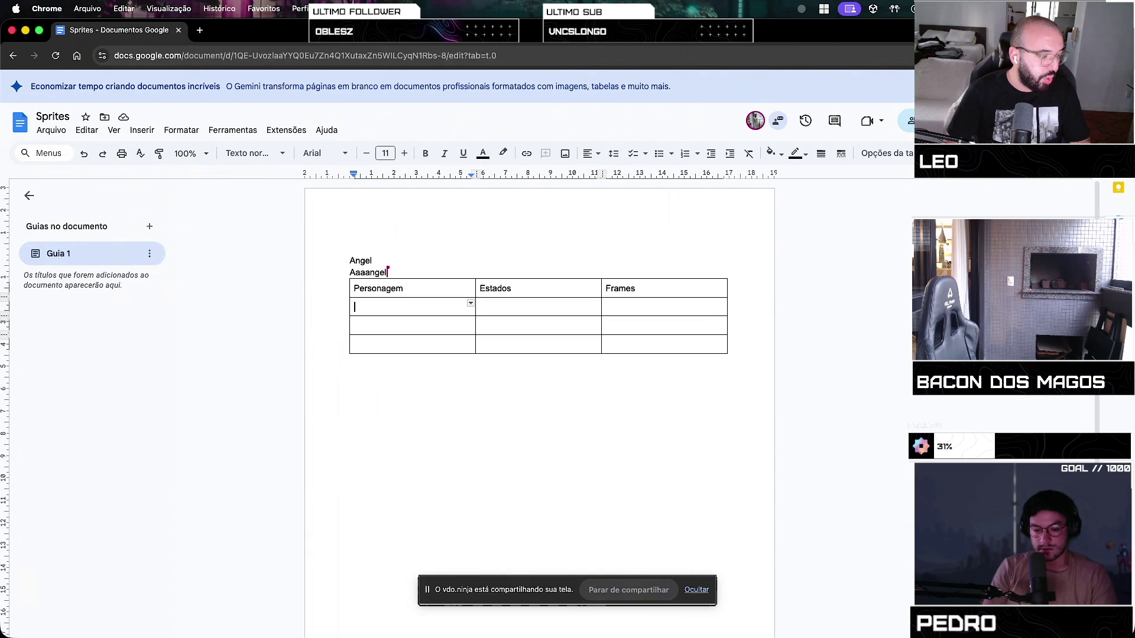
key(super+Tab)
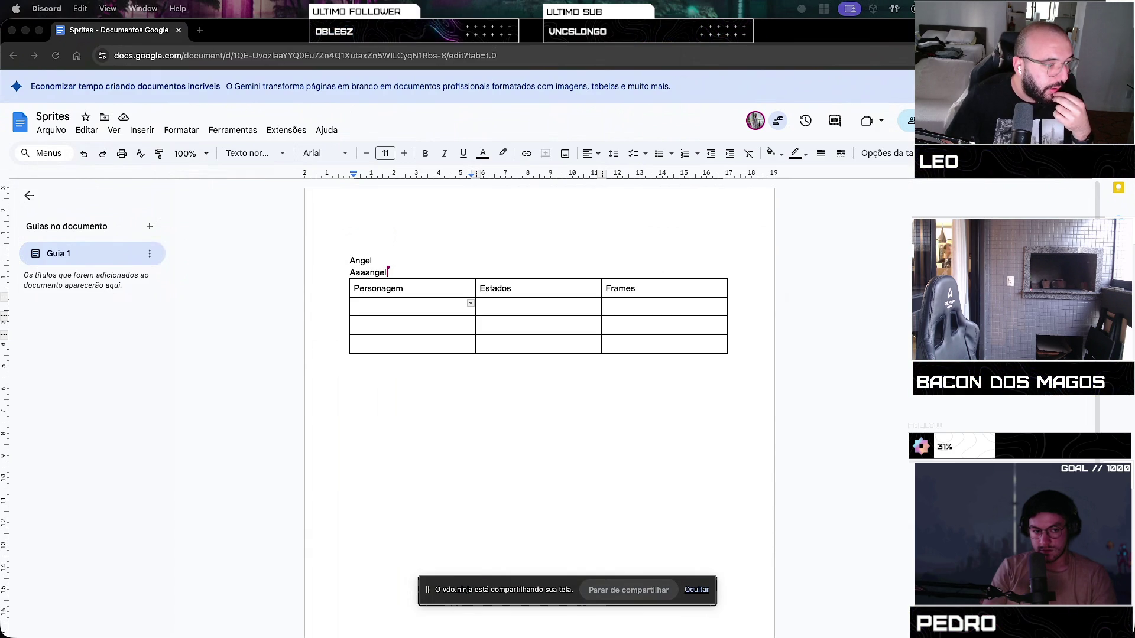
click(368, 478)
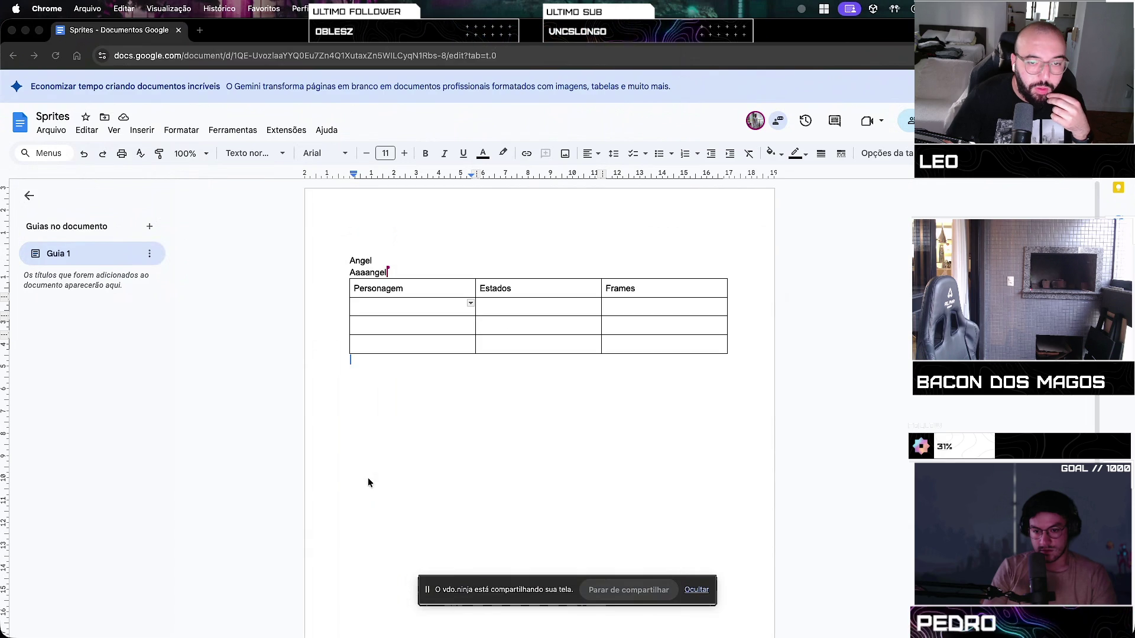
key(super+v)
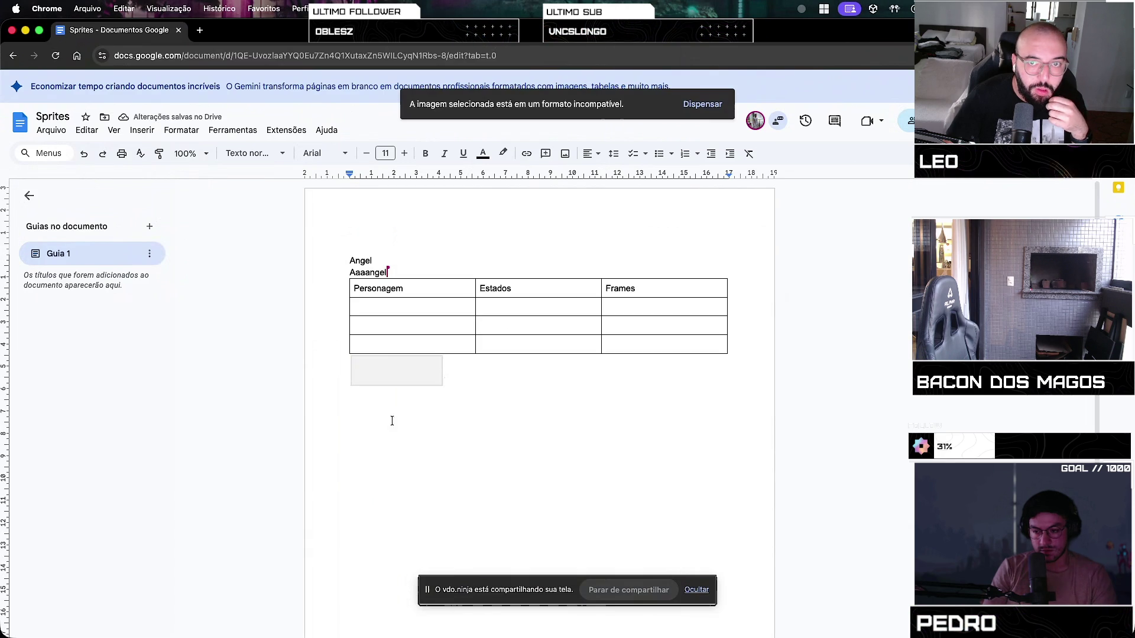
click(710, 106)
click(382, 359)
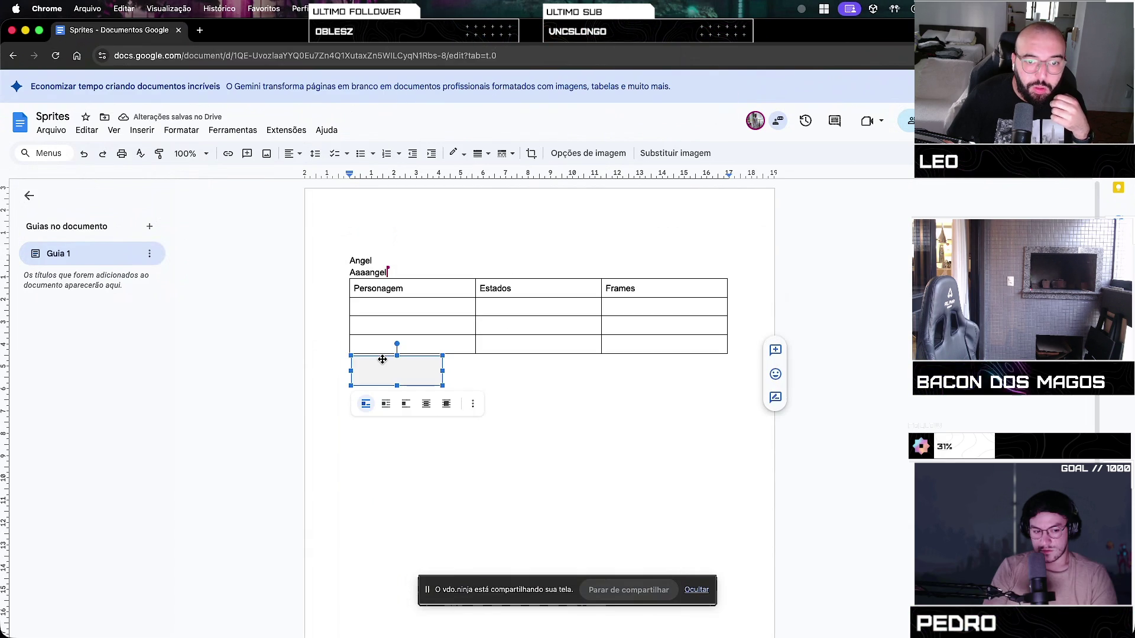
key(BackSpace)
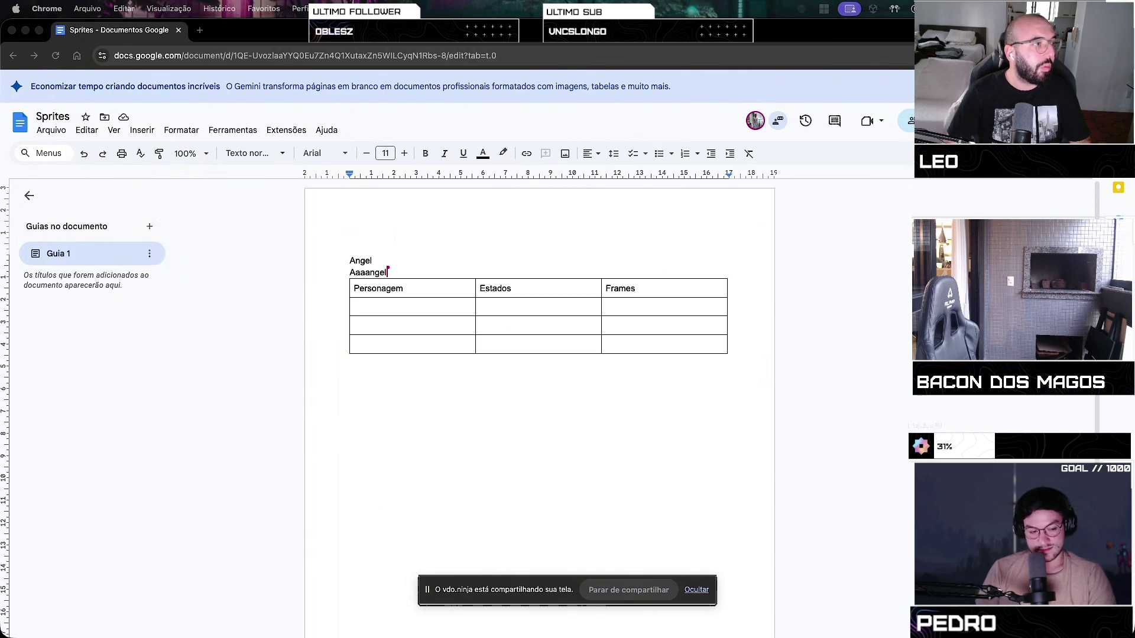
click(429, 306)
key(super+v)
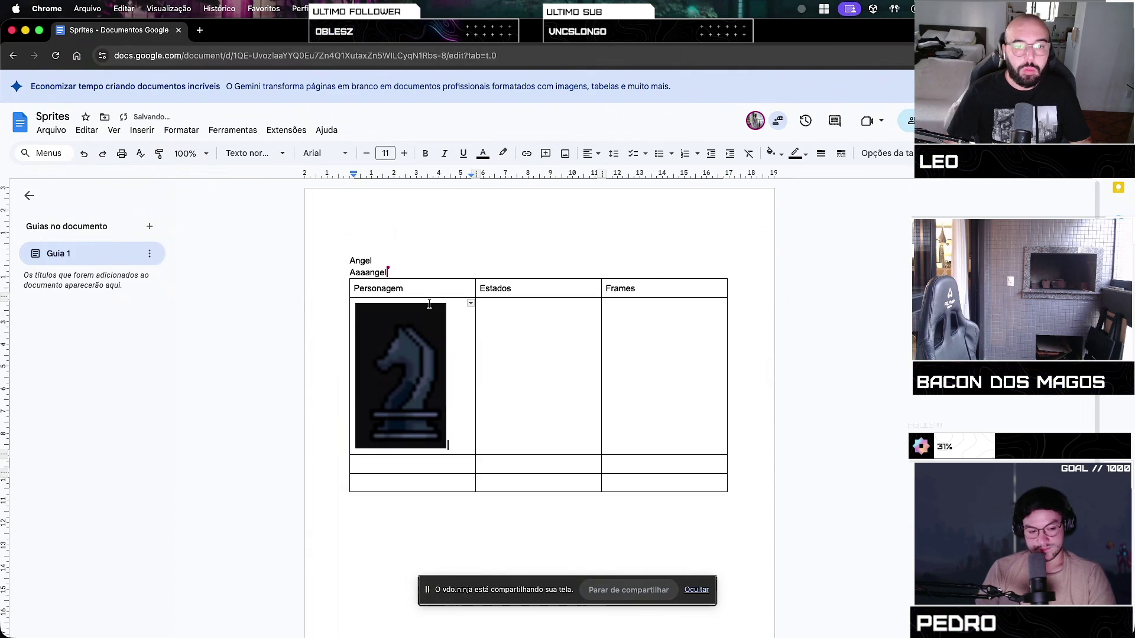
key(super+z)
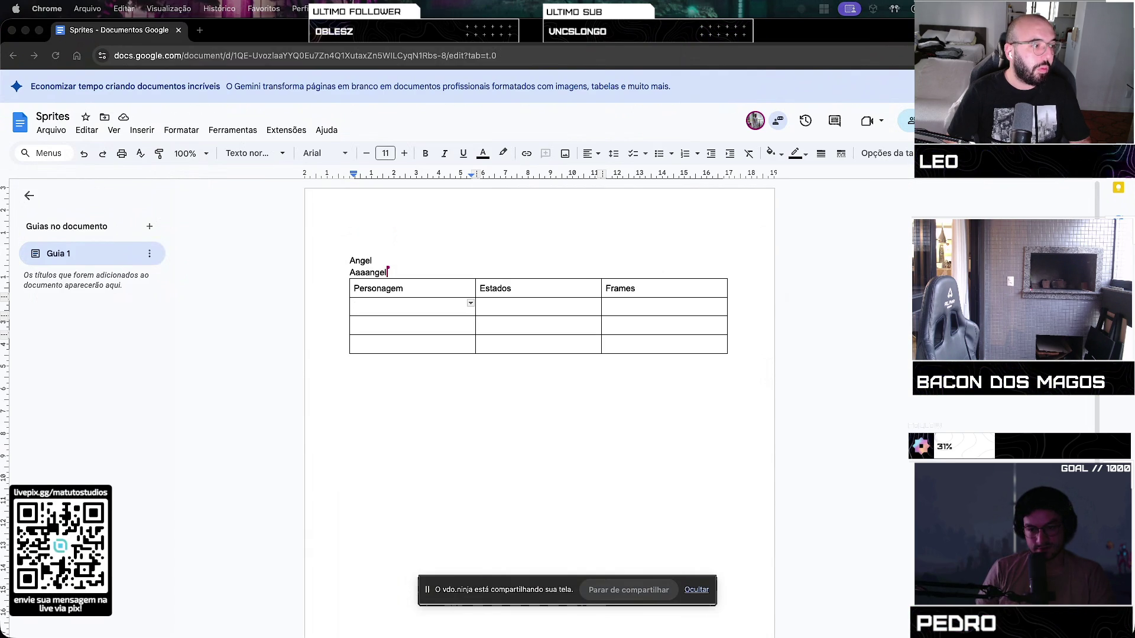
key(super+Tab)
mouse_move(170, 43)
mouse_down()
mouse_move(137, 72)
mouse_move(206, 66)
mouse_up()
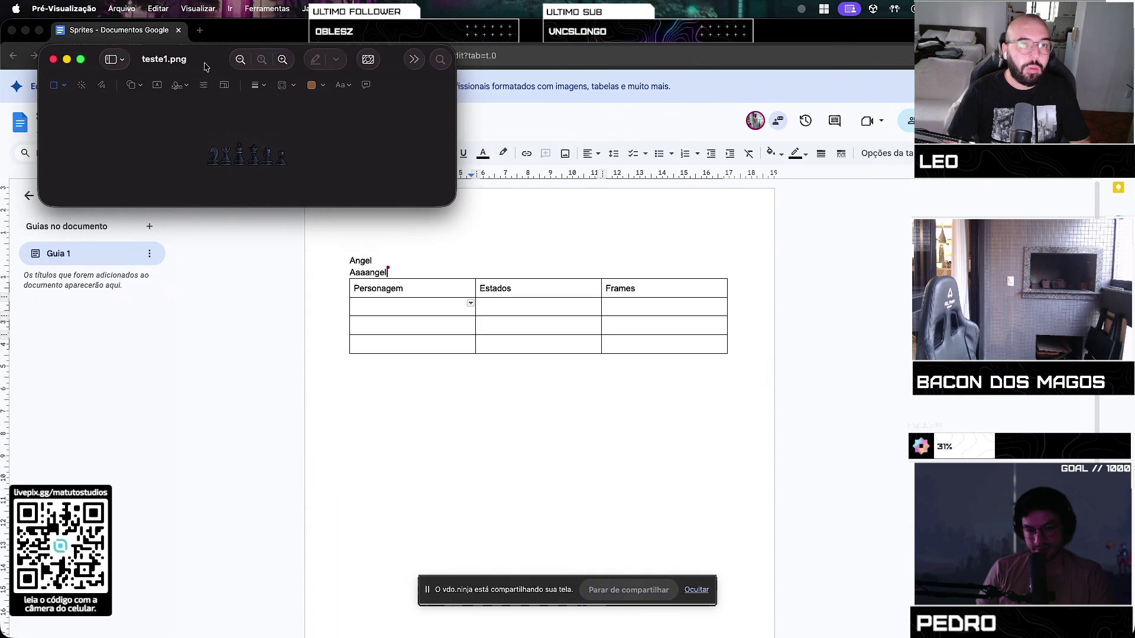
In Preview, zoom in on teste1.png and draw a rectangular selection around the knight
click(59, 85)
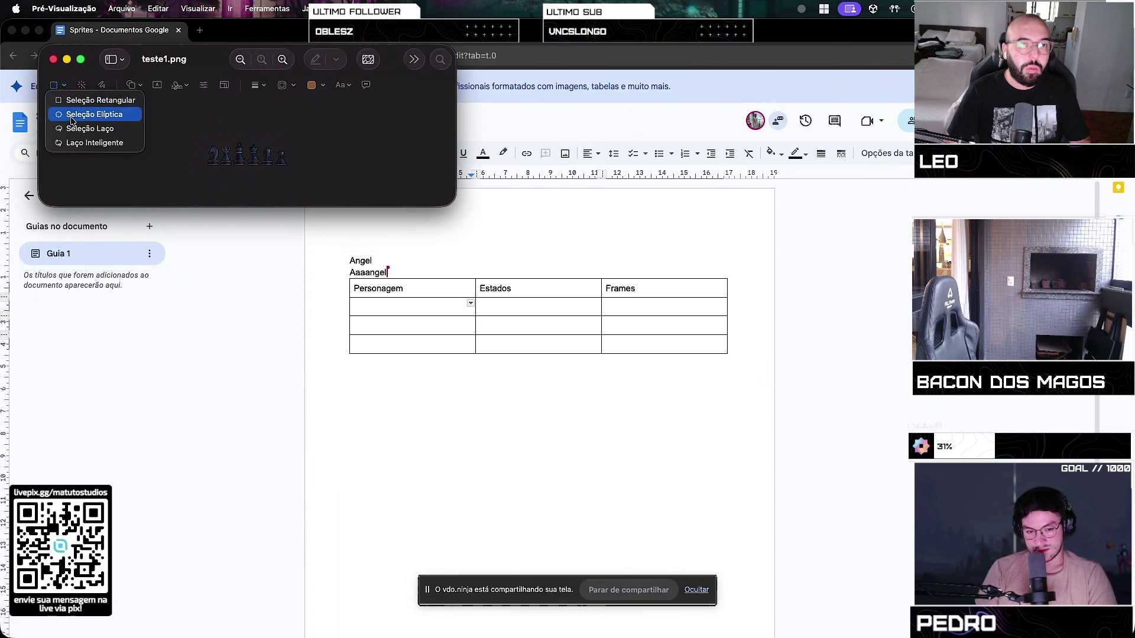
click(77, 101)
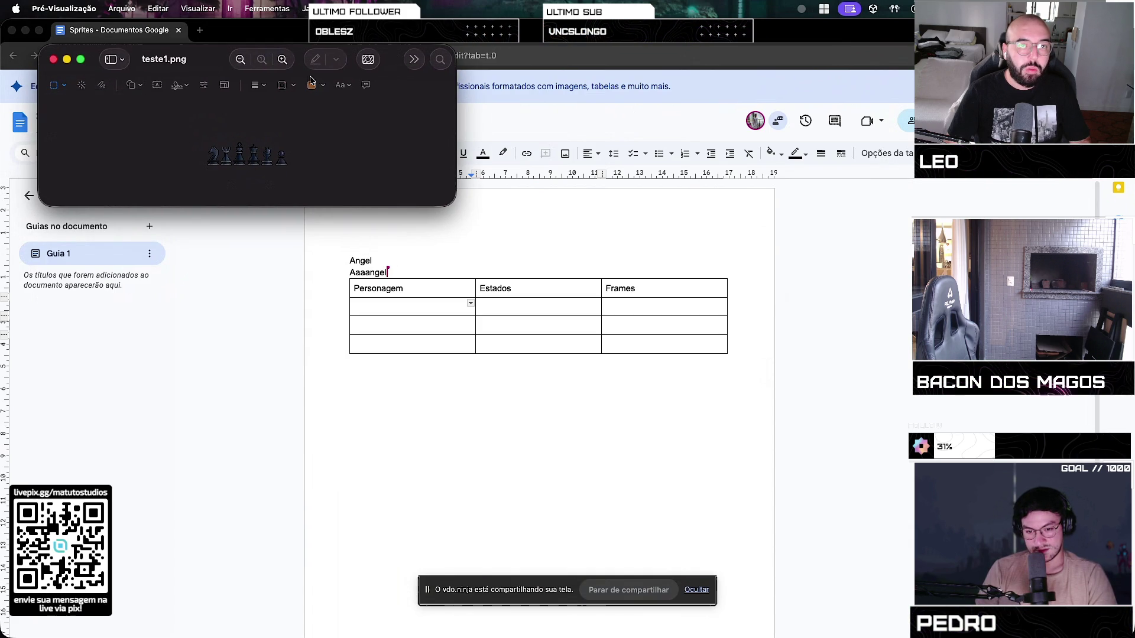
click(283, 59)
click(283, 59)
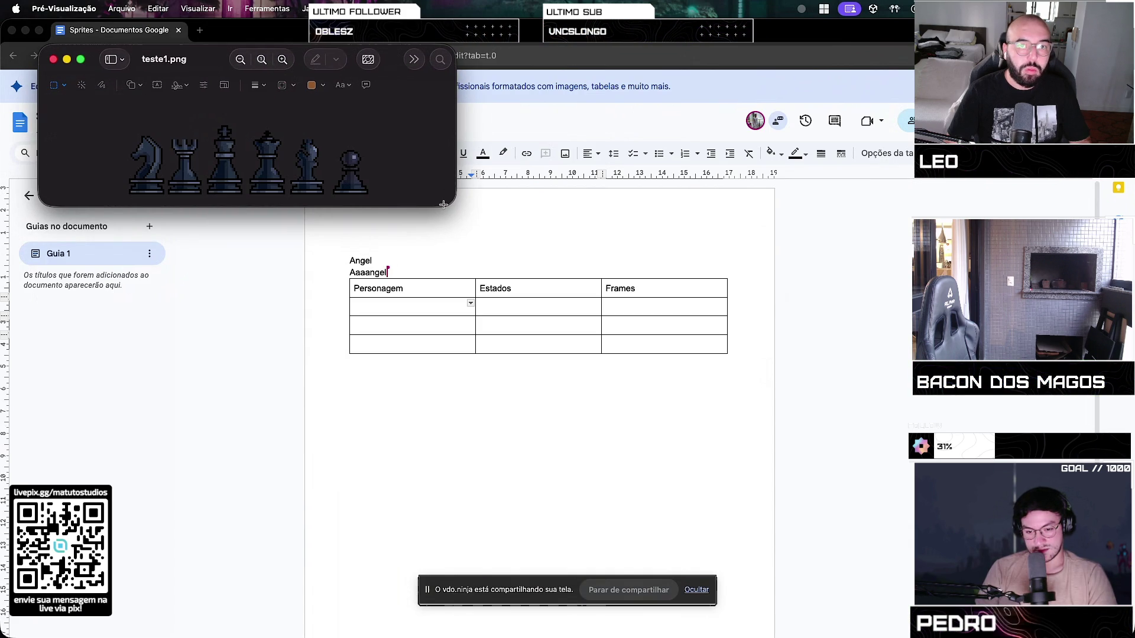
drag(456, 214, 452, 211)
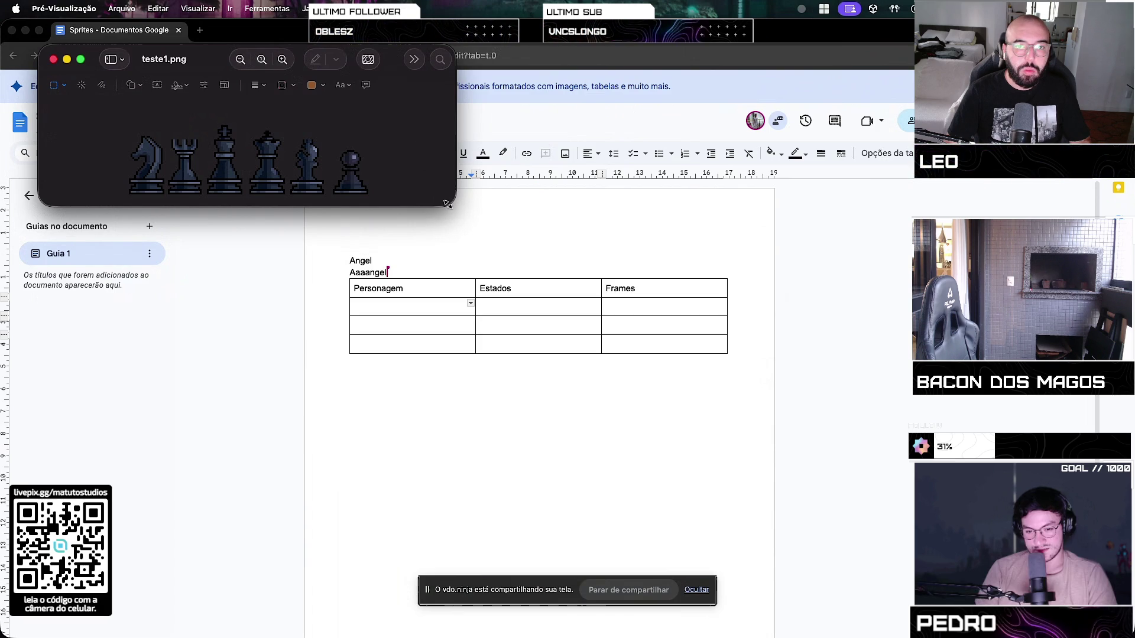
drag(454, 206, 584, 288)
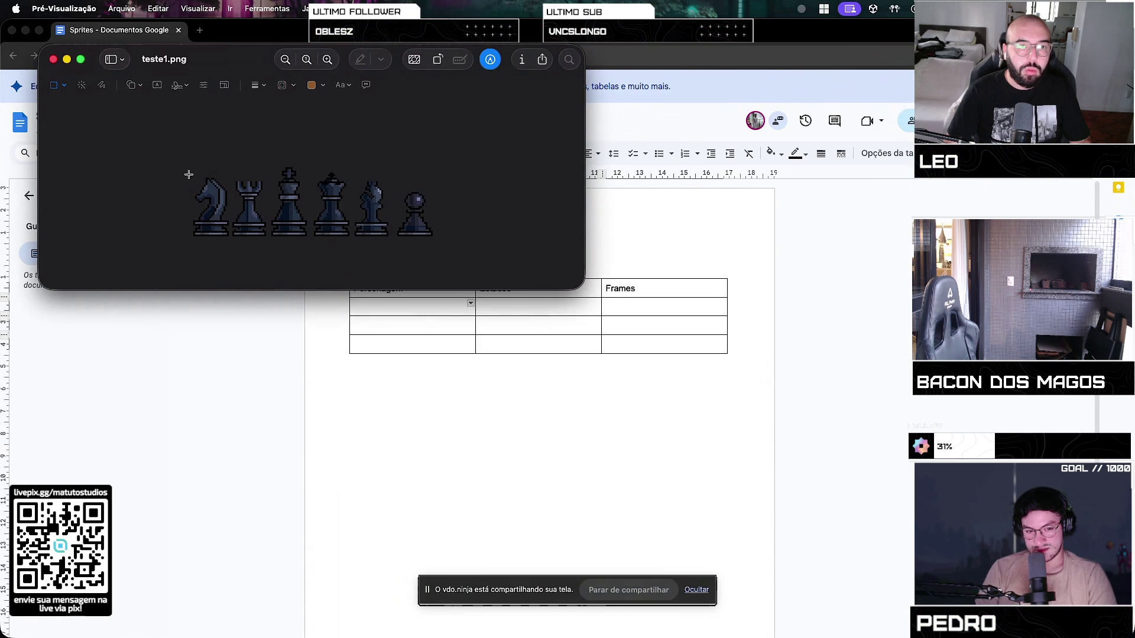
mouse_move(187, 170)
mouse_down()
mouse_move(247, 241)
mouse_move(234, 238)
mouse_up()
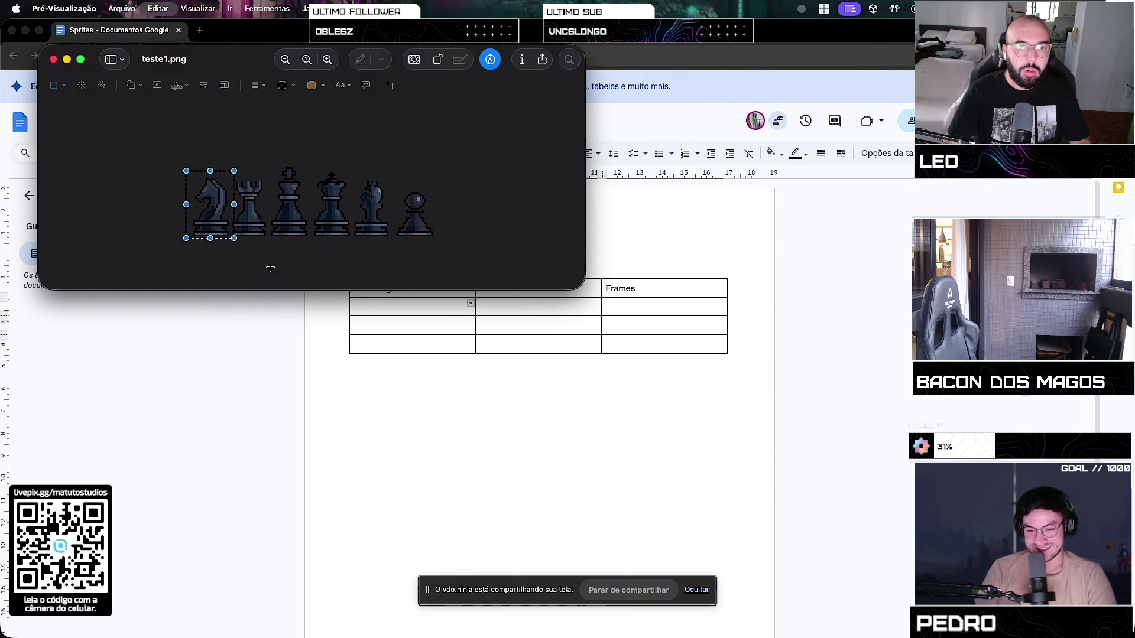
Paste the knight sprite into the first Personagem cell of the table
click(390, 307)
key(super+v)
key(super+z)
key(super+Tab)
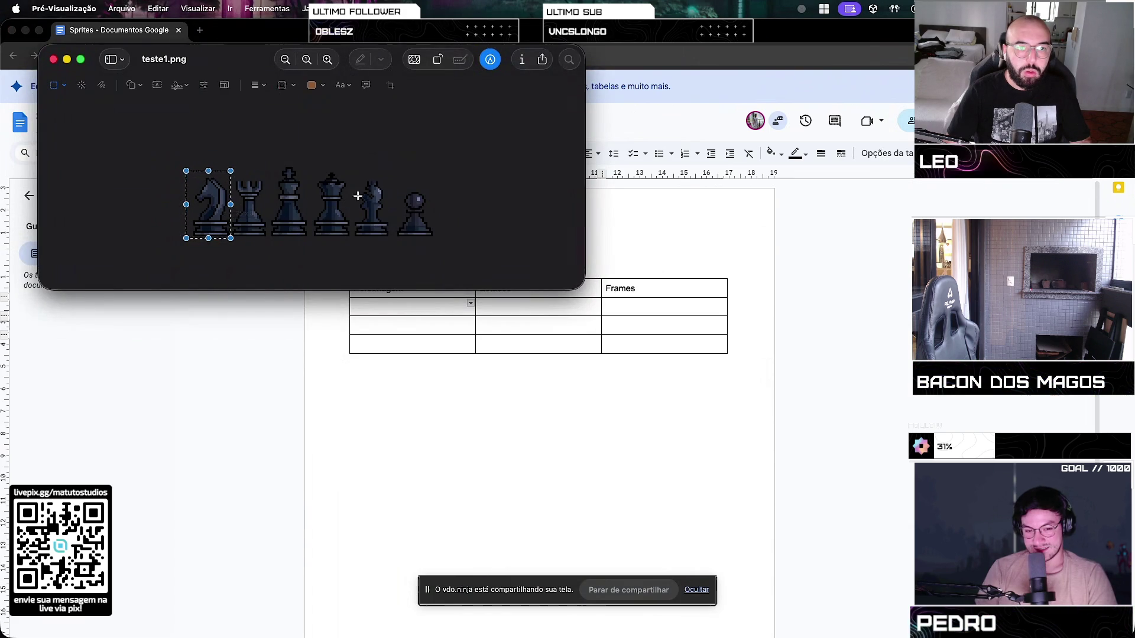
click(425, 312)
key(super+v)
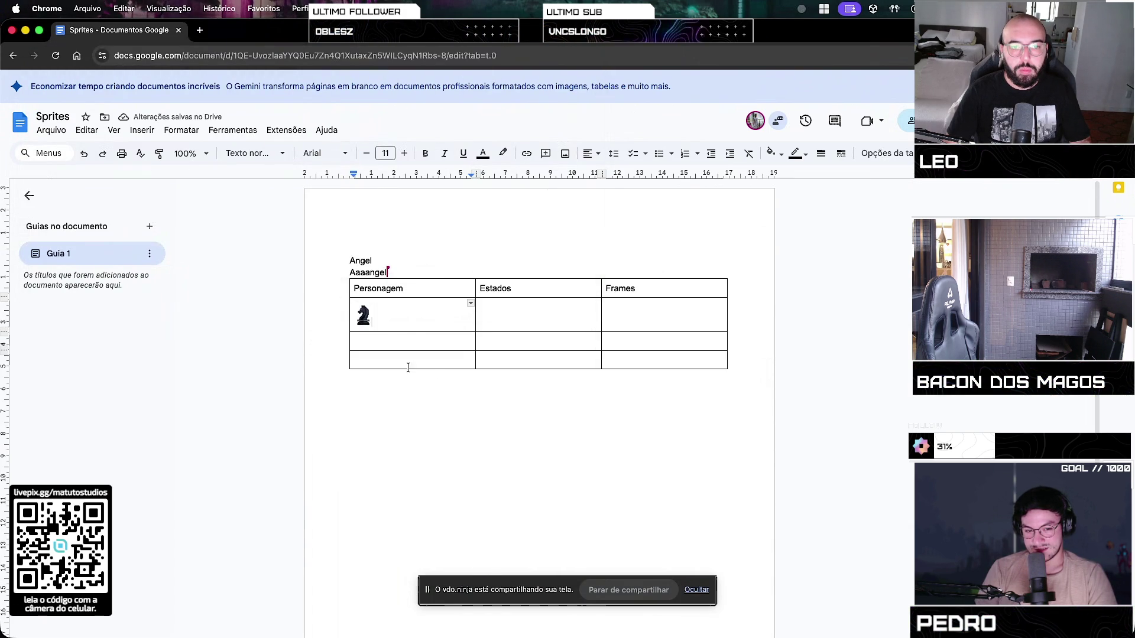
Insert a new column to the left of the Personagem column
click(412, 292)
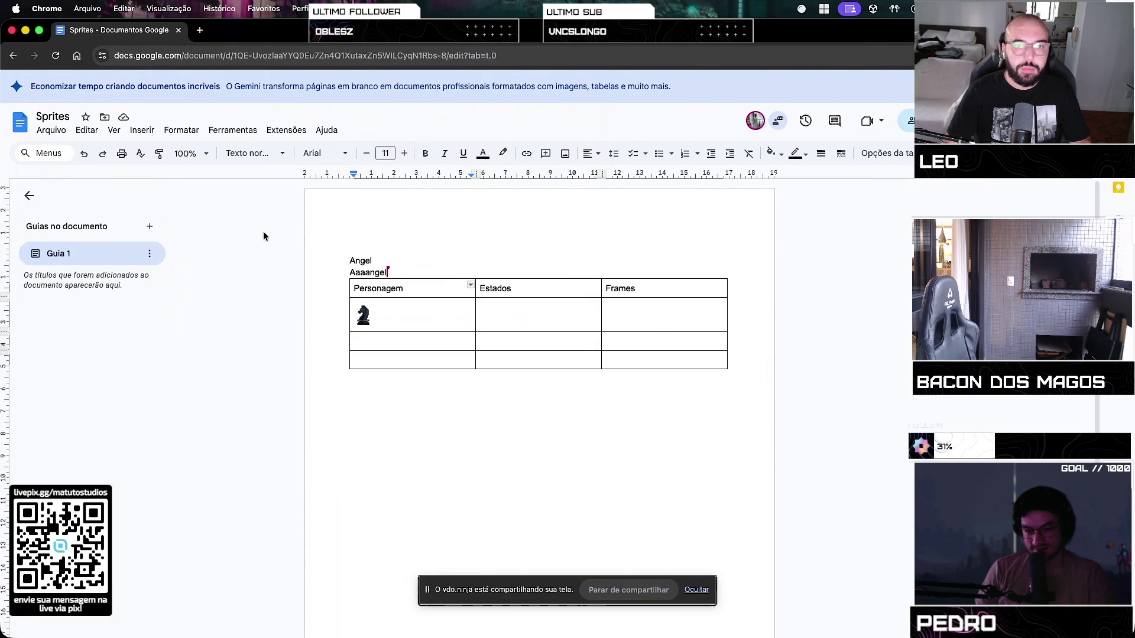
right_click(354, 292)
click(464, 308)
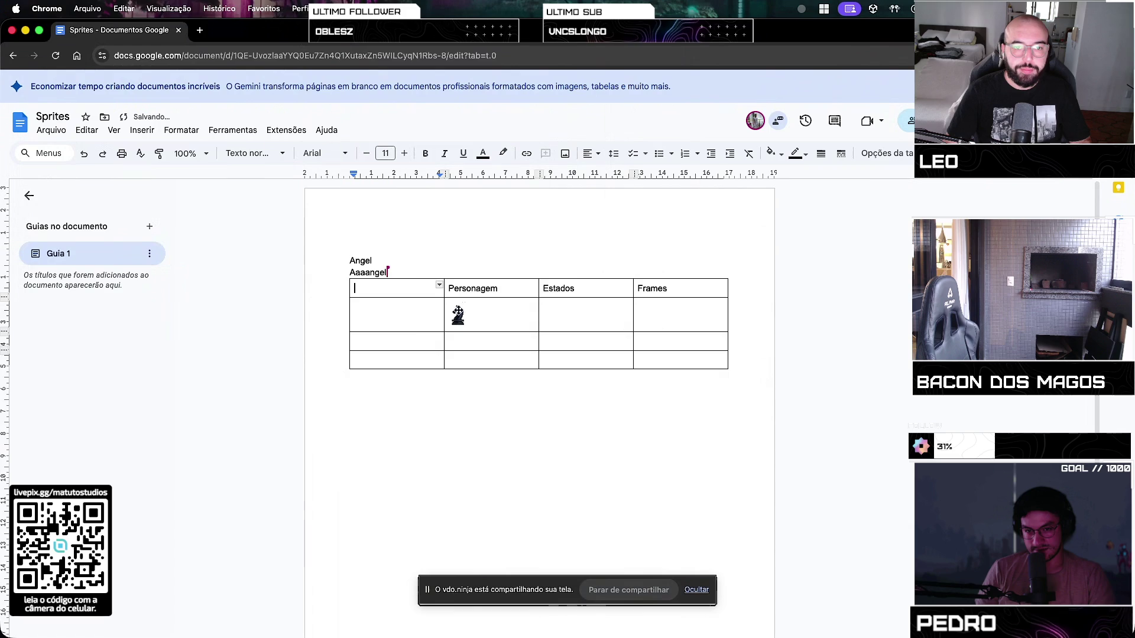
click(487, 295)
Label the headers Personagem and Nome, and type 'Cavalo' beside the knight sprite
click(377, 288)
text(agem)
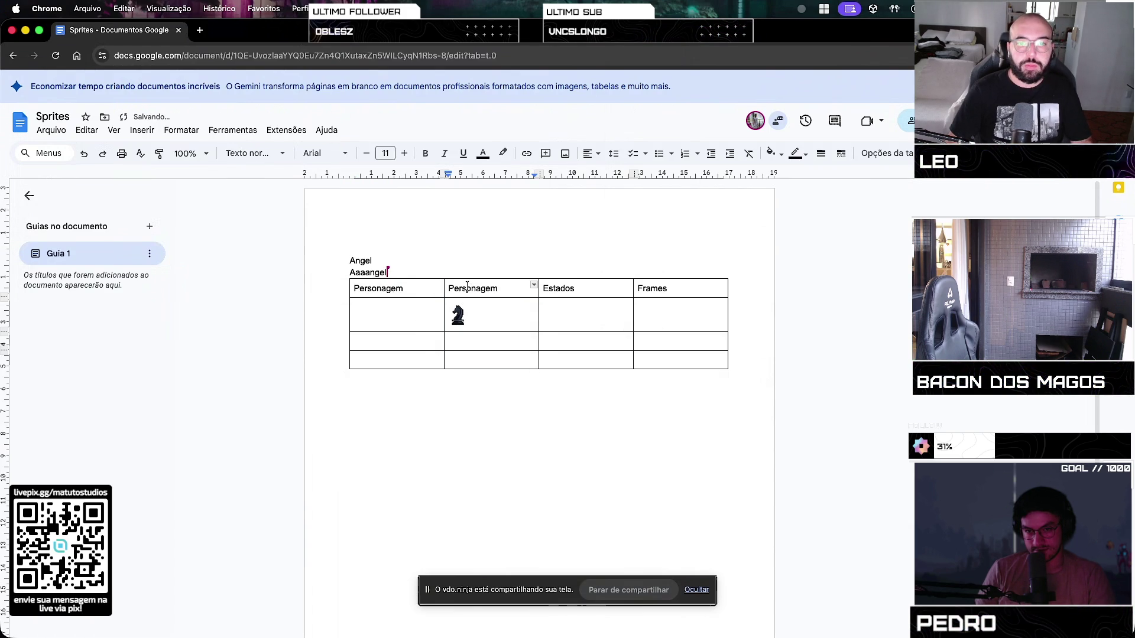
double_click(467, 287)
text(Nome)
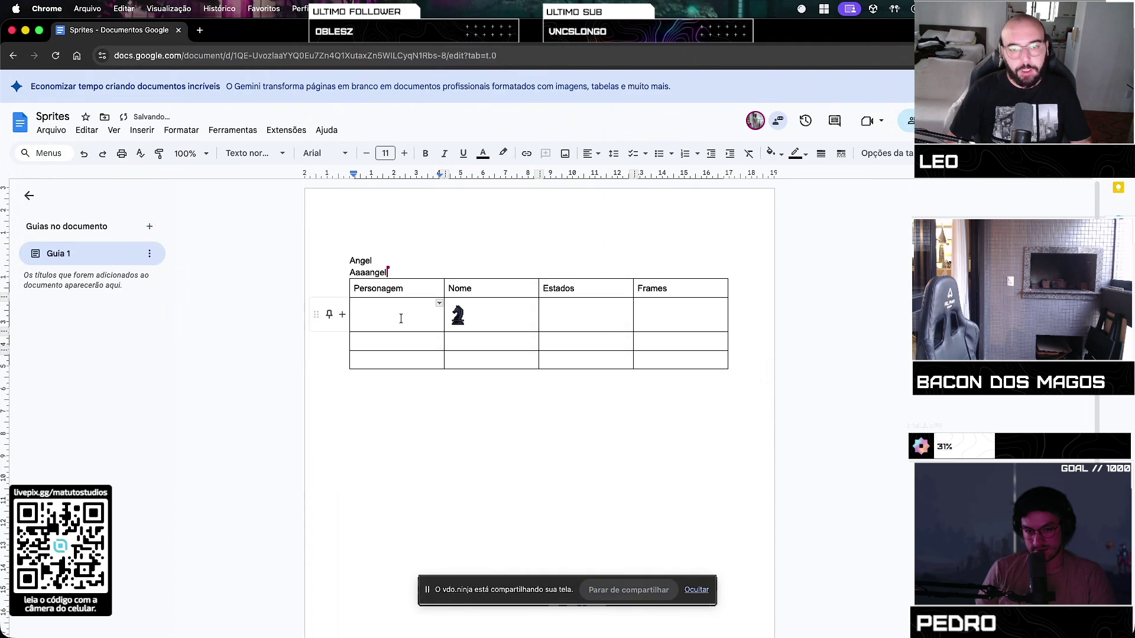
text(Cavalo)
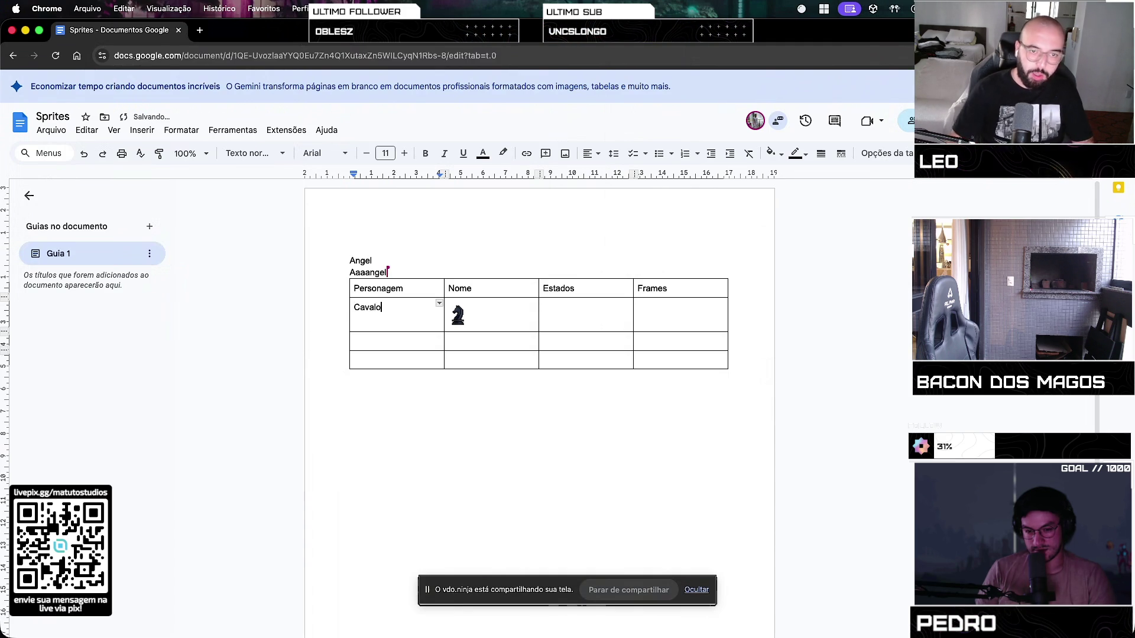
click(667, 316)
click(586, 320)
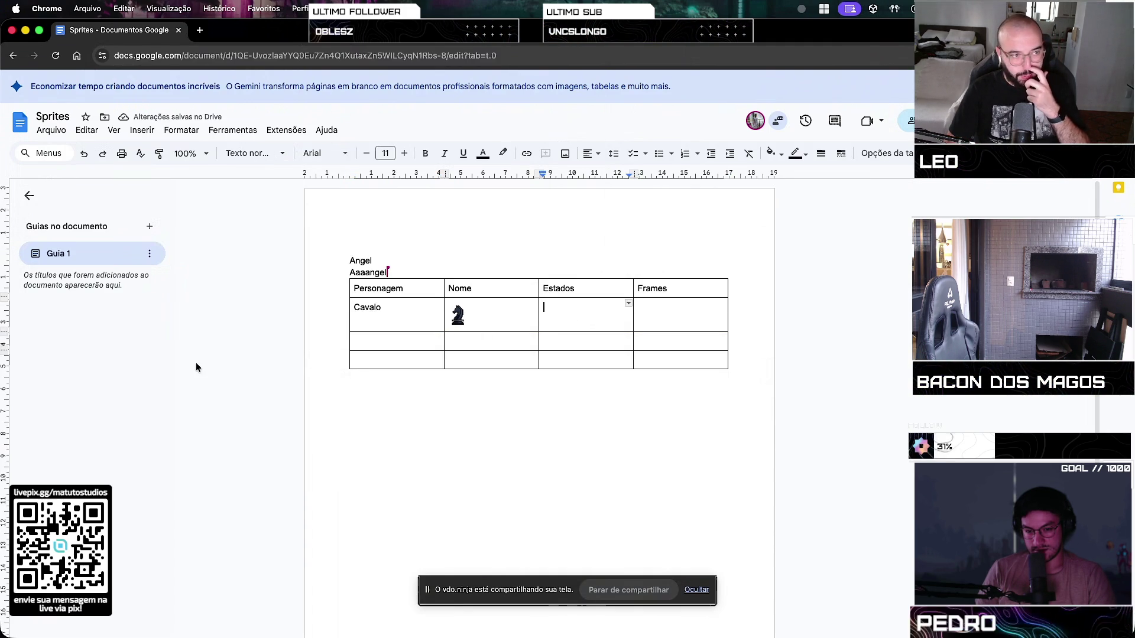
key(super+Tab)
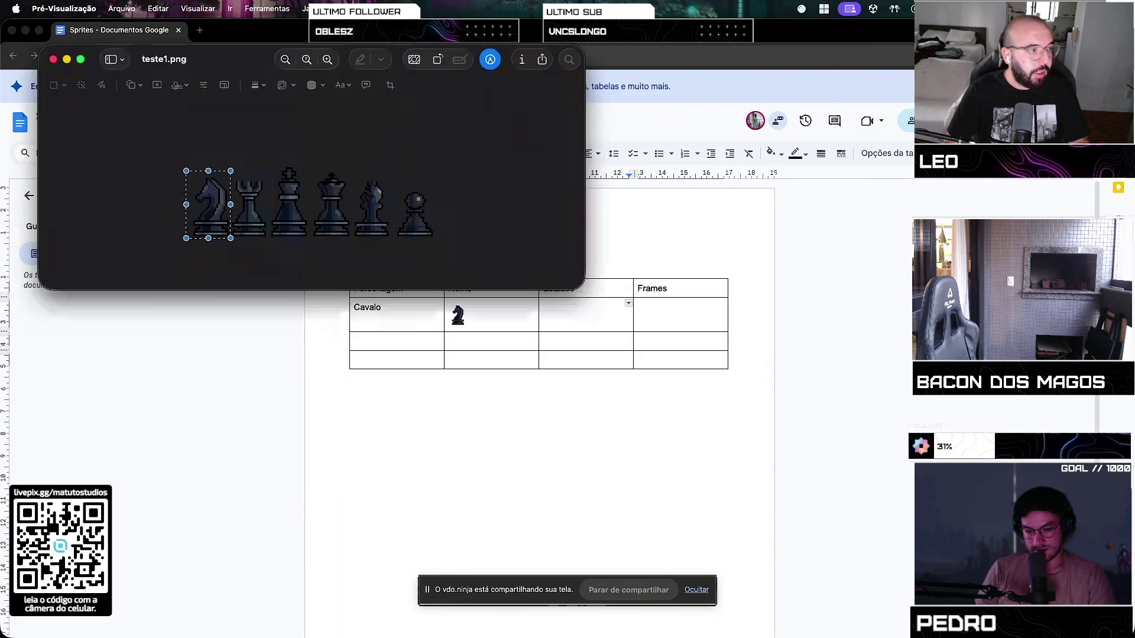
Select the rook in Preview and add a size line under Cavalo
mouse_move(207, 216)
mouse_down()
mouse_move(269, 205)
mouse_move(250, 177)
mouse_up()
key(super+Tab)
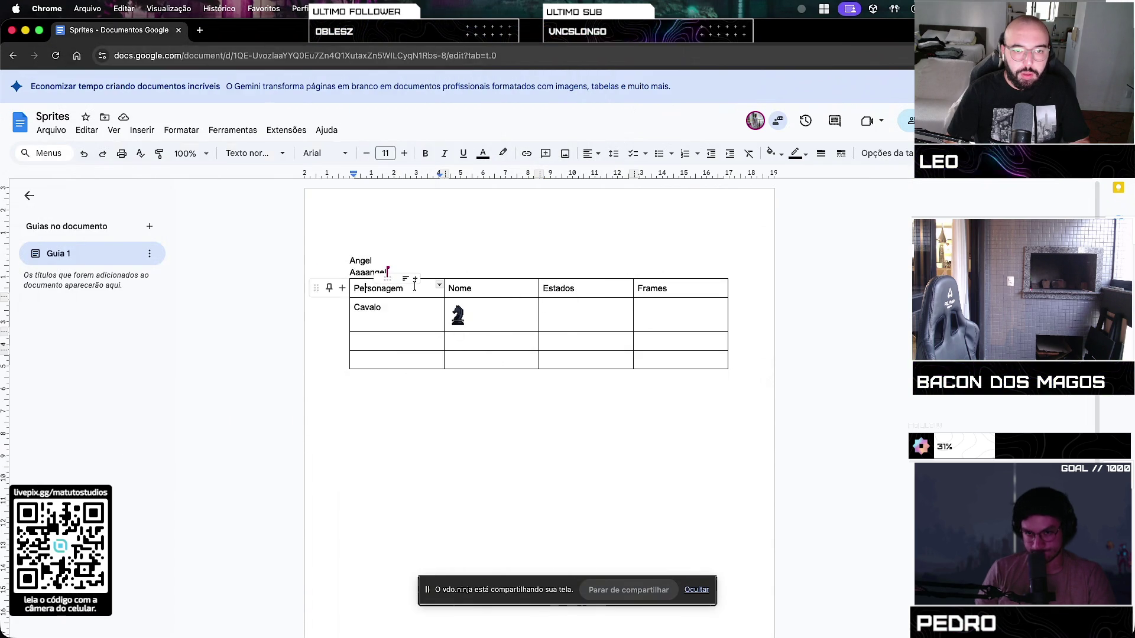
click(401, 313)
key(Return)
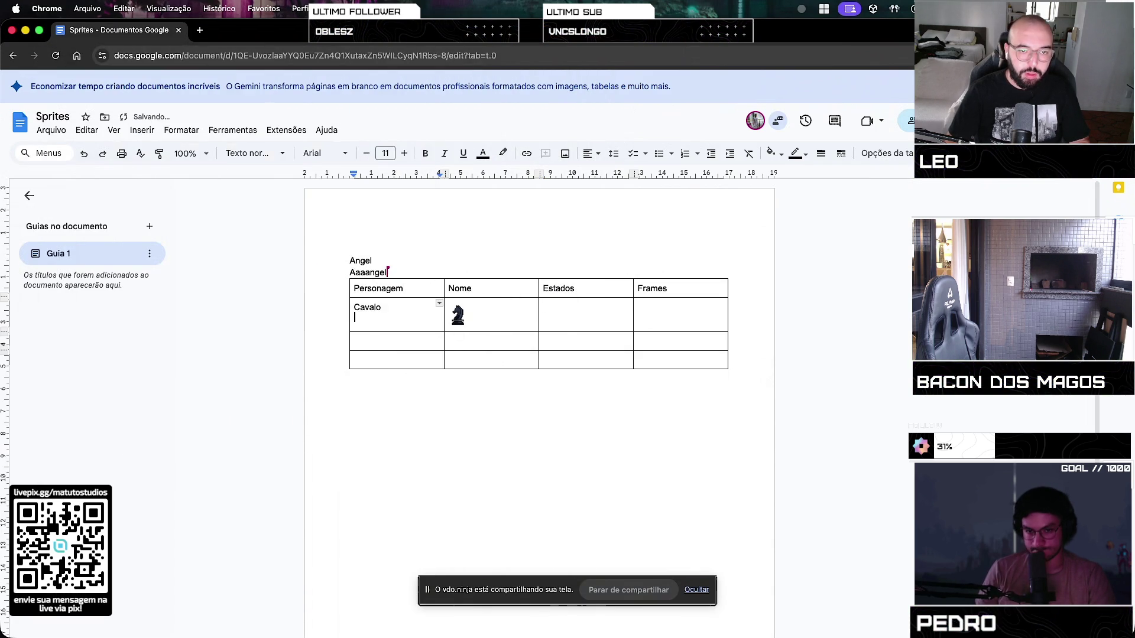
text(16x16)
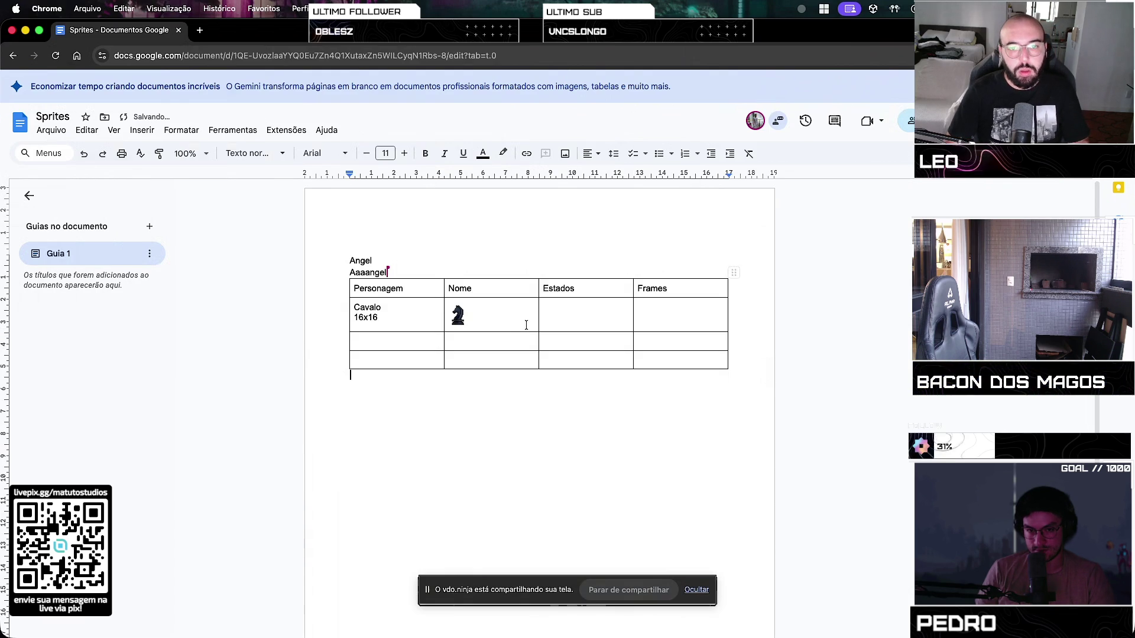
Paste the rook image into the next row and label it 'Torre' with size 16x16
click(509, 351)
click(495, 340)
key(ctrl+v)
click(390, 358)
text(To)
key(Return)
text(16)
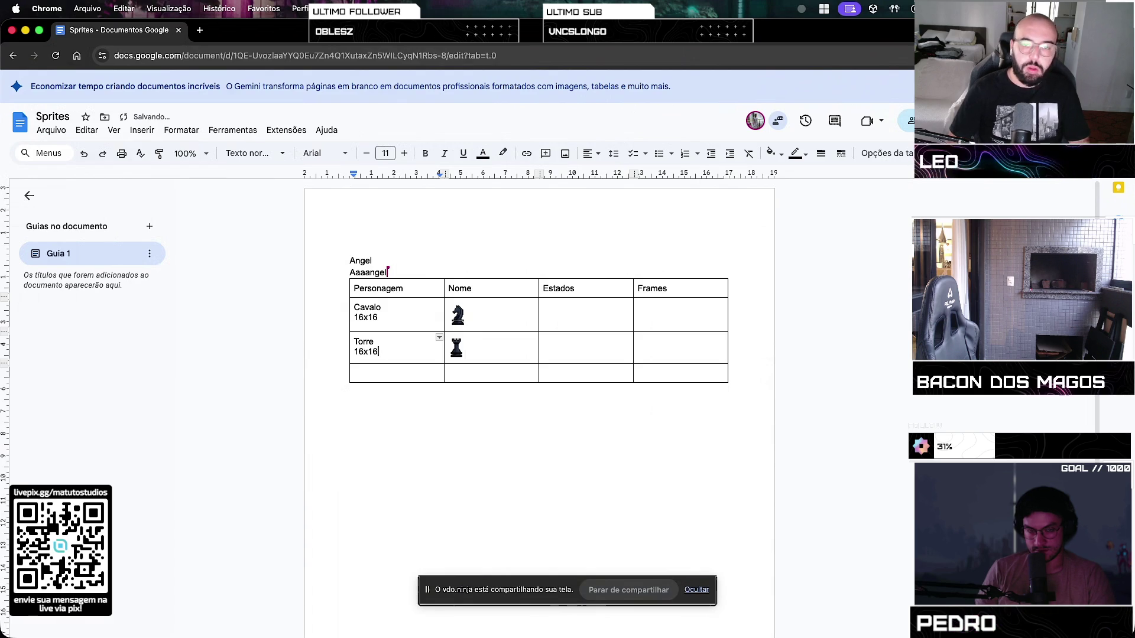
click(622, 301)
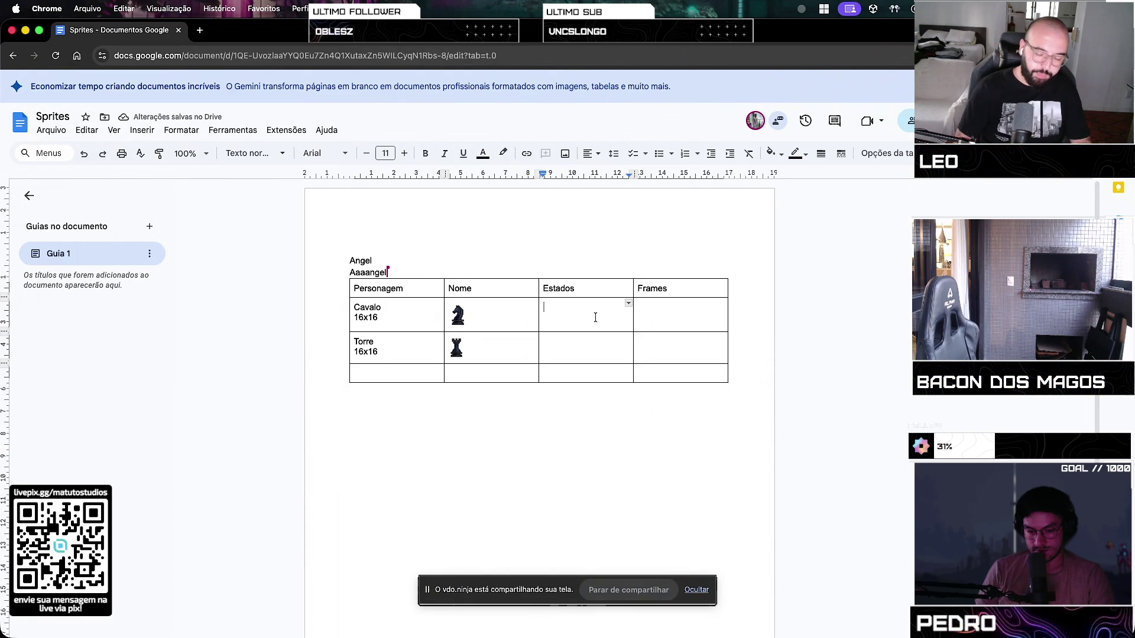
List '- Idle', '- Walking', '- Running' and '- Jump' in Cavalo's Estados cell
text(- I)
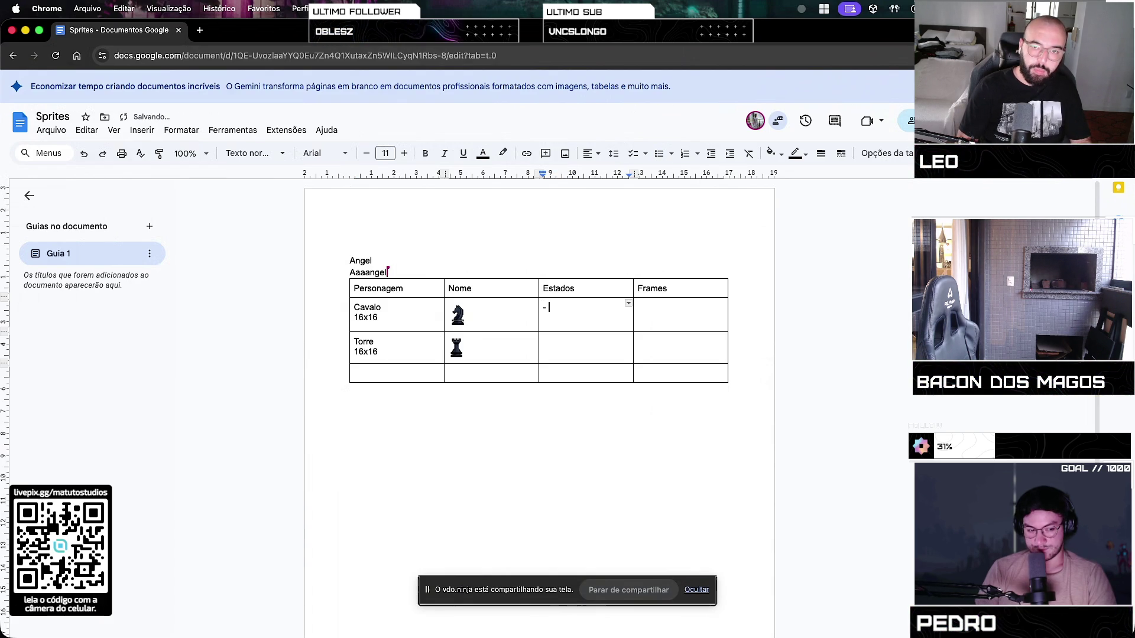
text(dle)
key(Return)
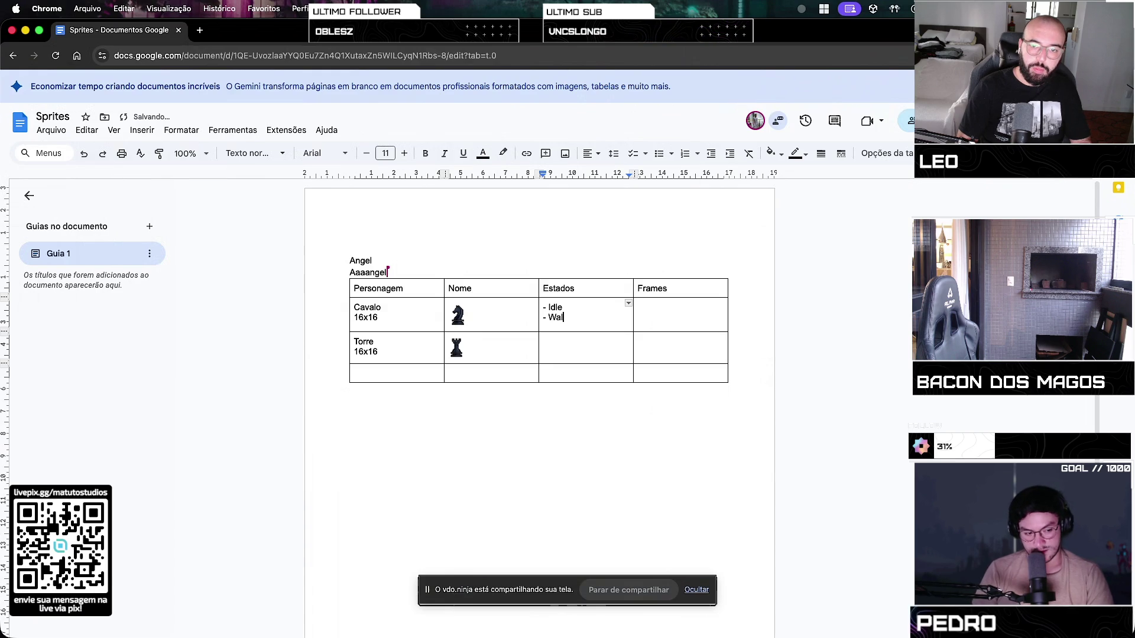
key(Return)
text(- Runnin)
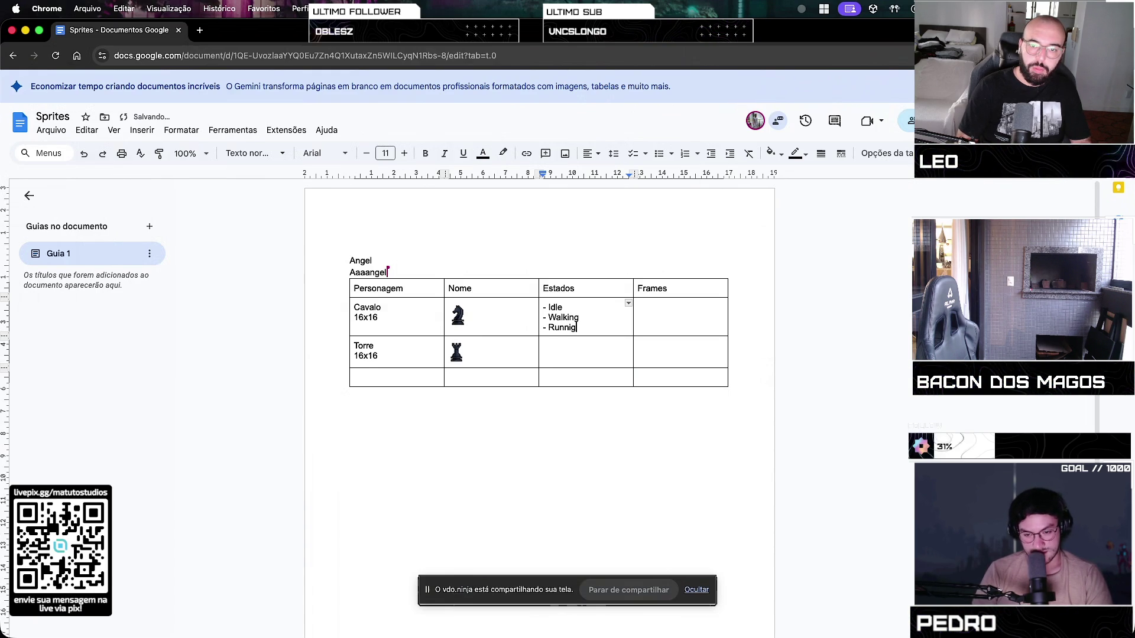
key(Return)
text(- J)
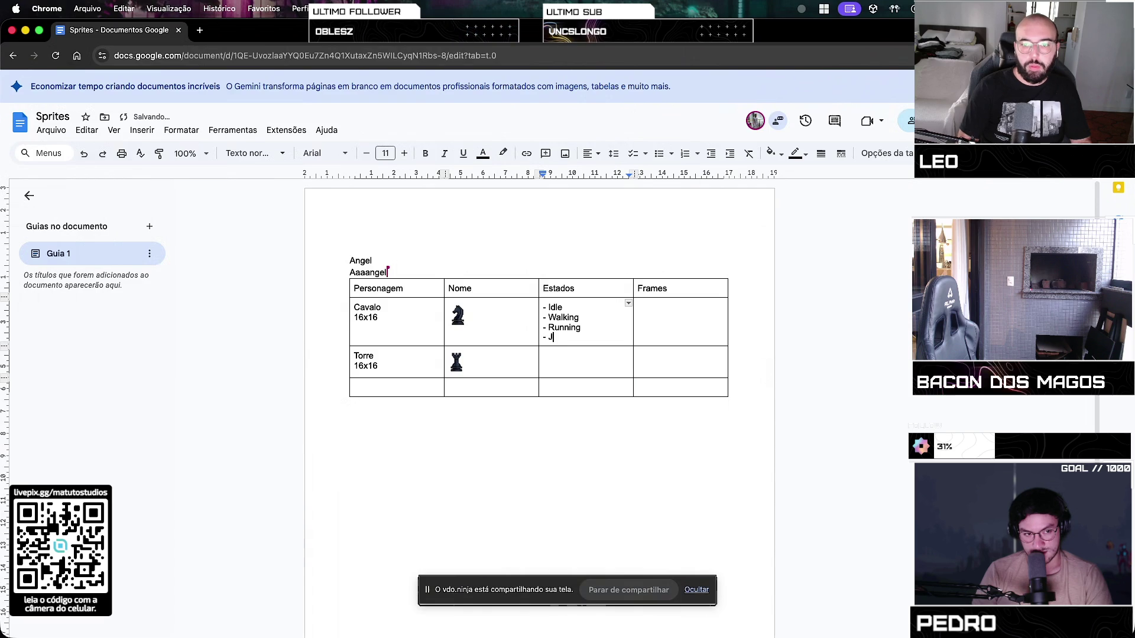
text(ump)
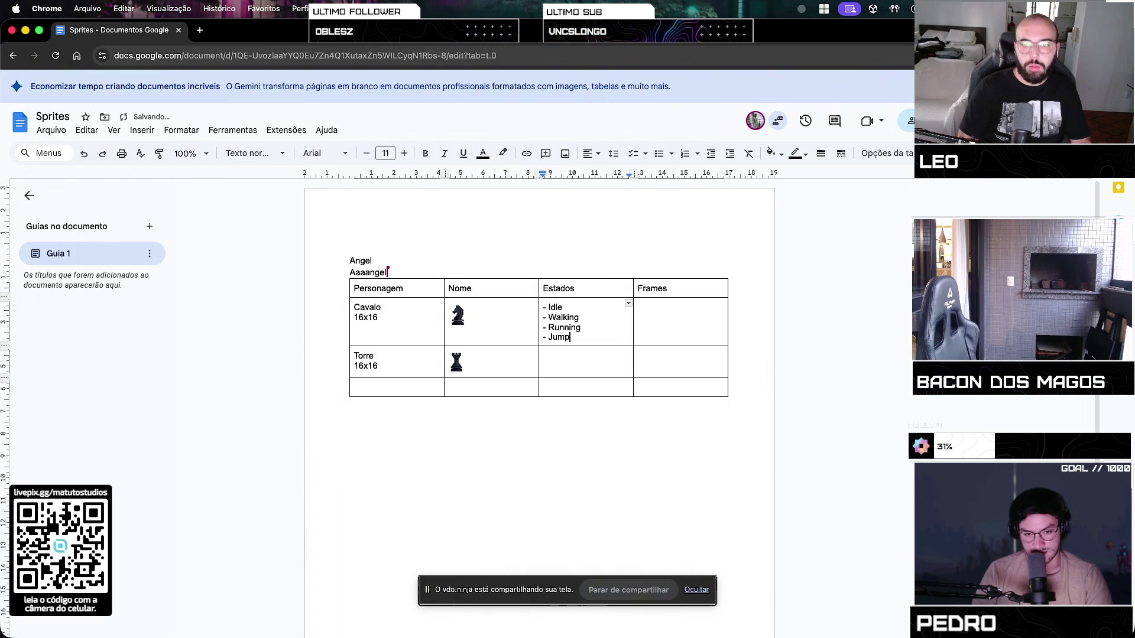
key(Return)
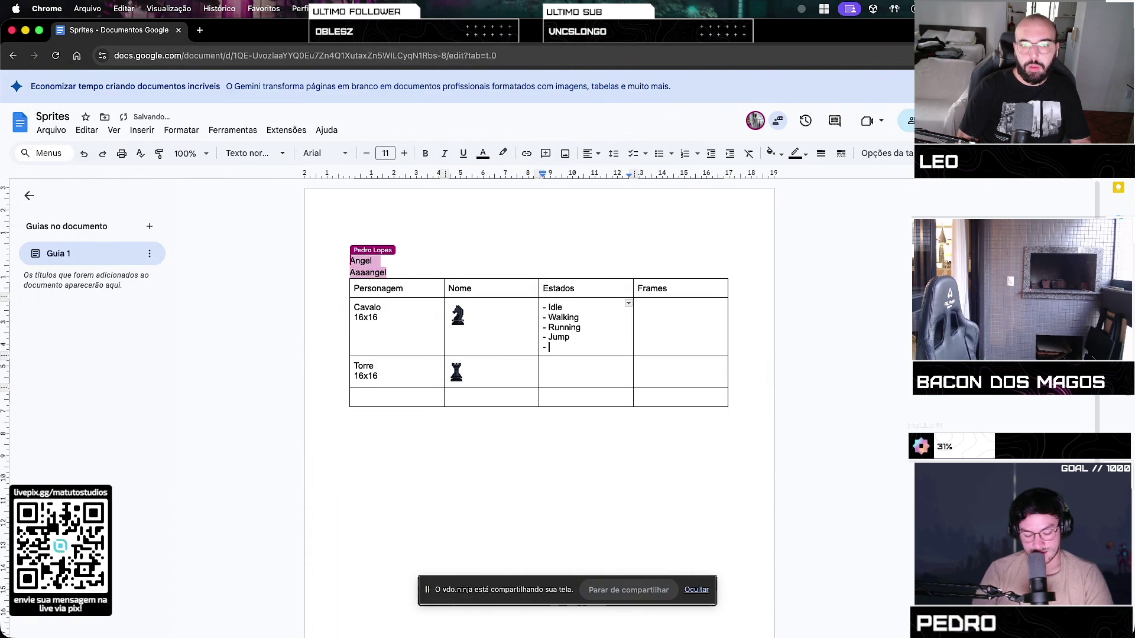
Remove the stray space after Idle and bring up the Frames column's table options
click(704, 304)
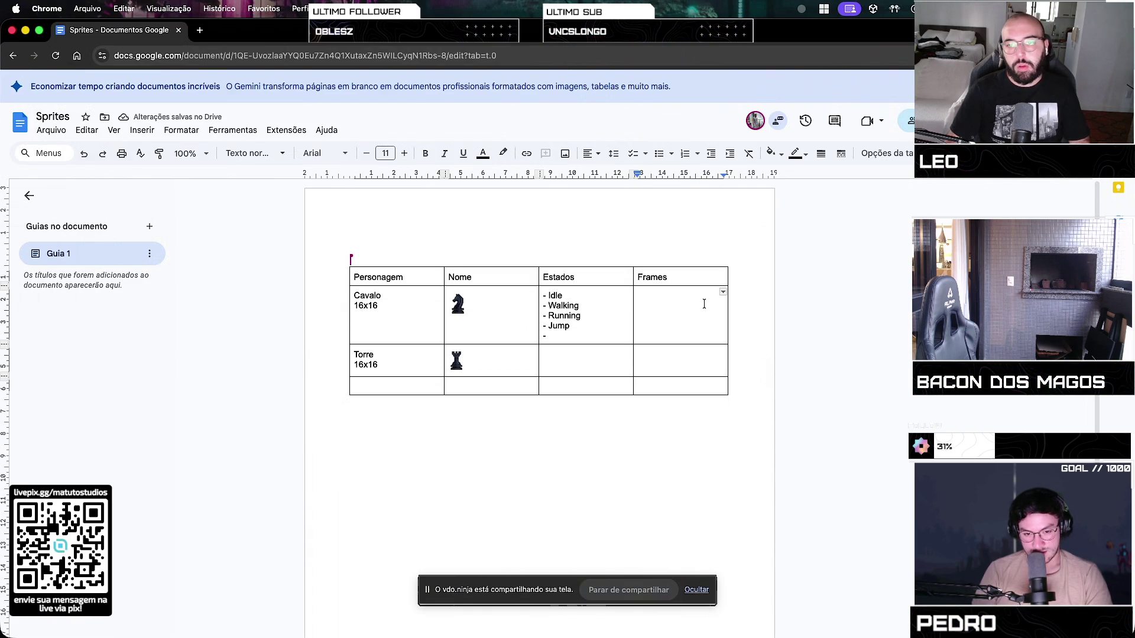
key(BackSpace)
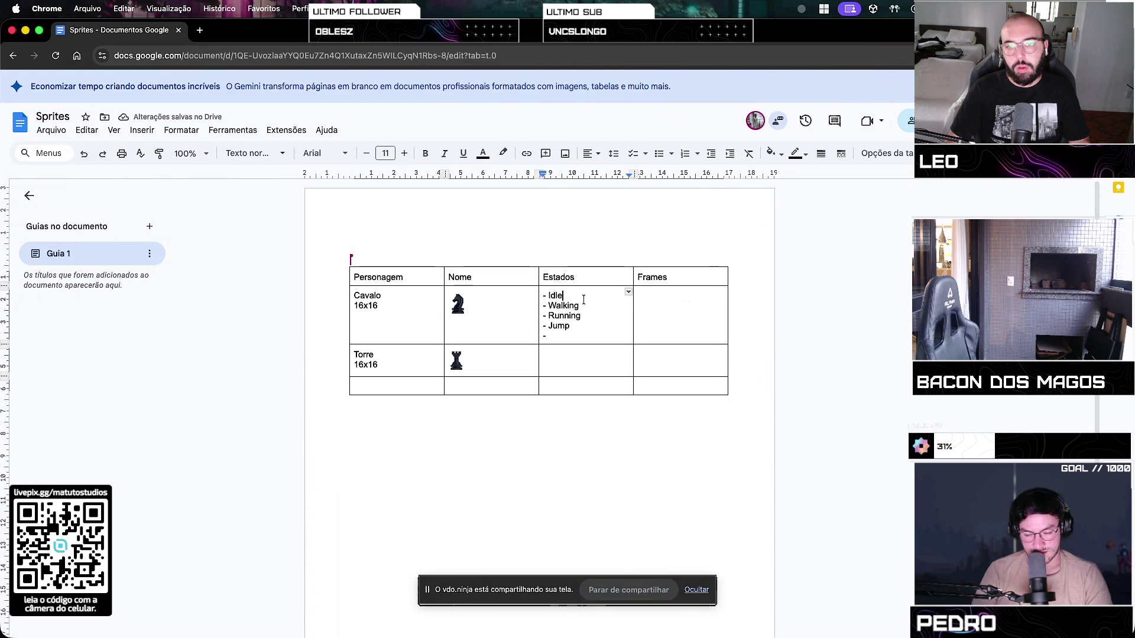
click(685, 293)
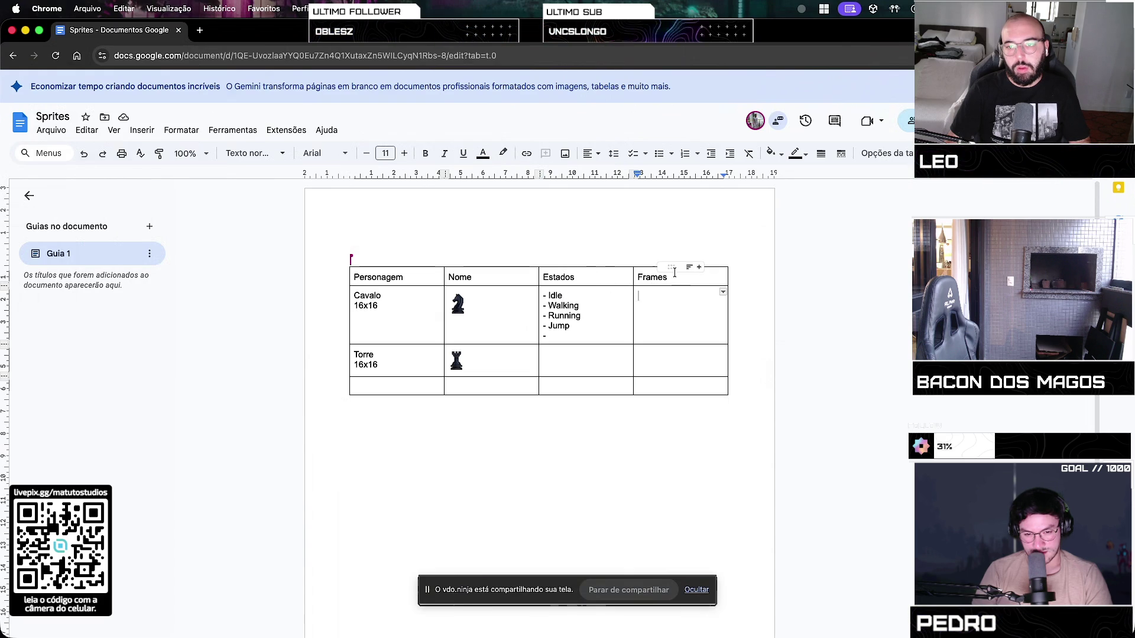
right_click(648, 279)
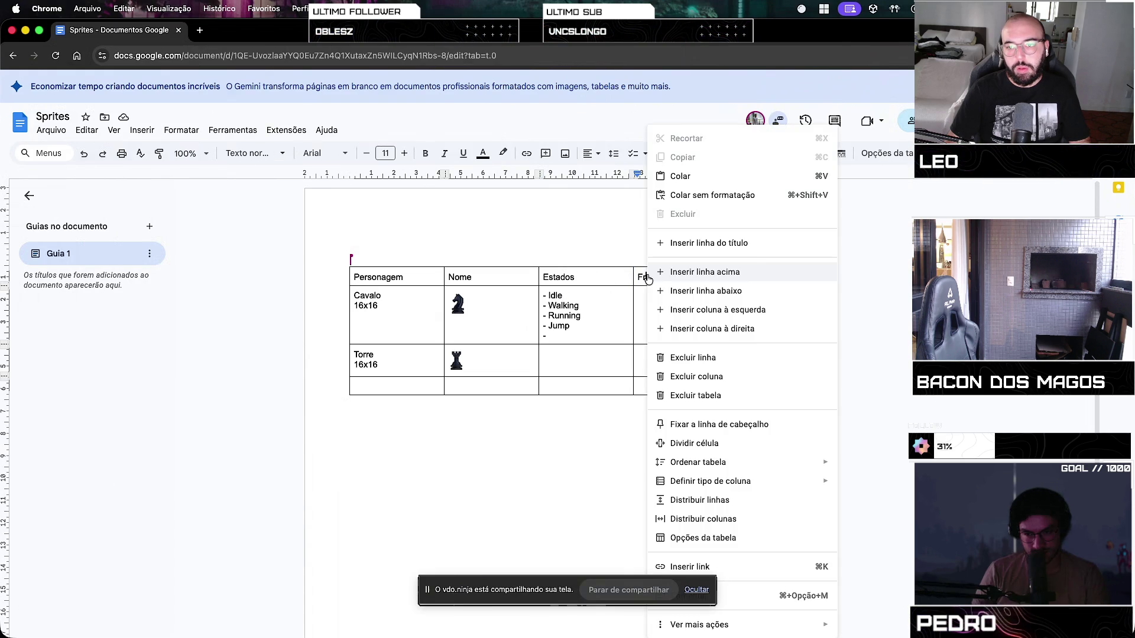
Delete the Frames column from the sprite table
click(724, 377)
click(647, 296)
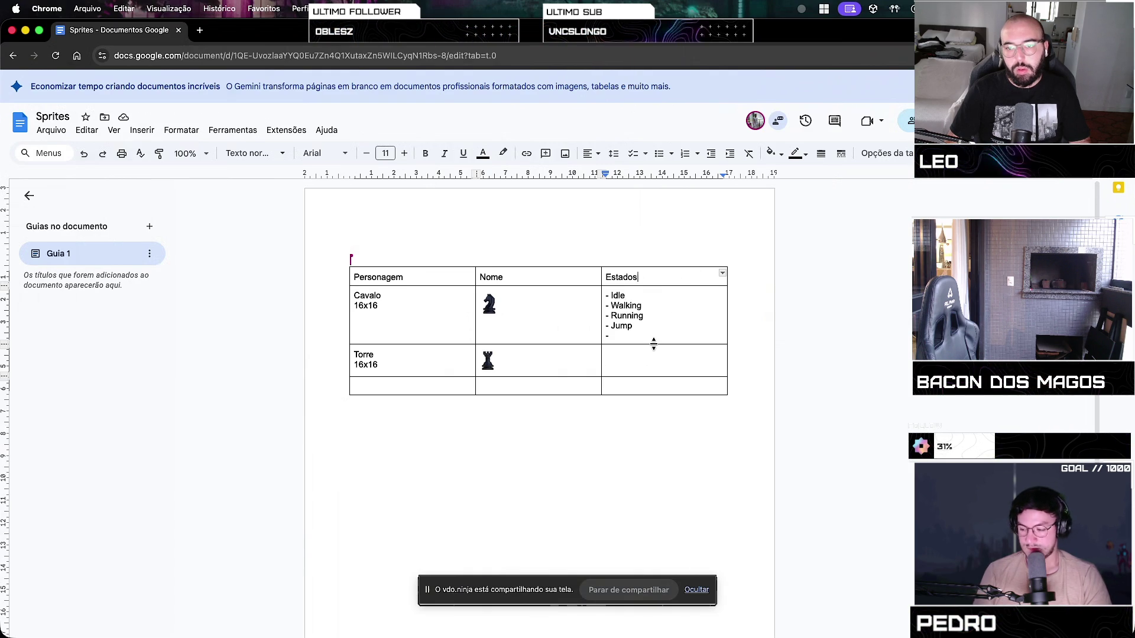
key(ctrl+z)
key(ctrl+z)
key(ctrl+z)
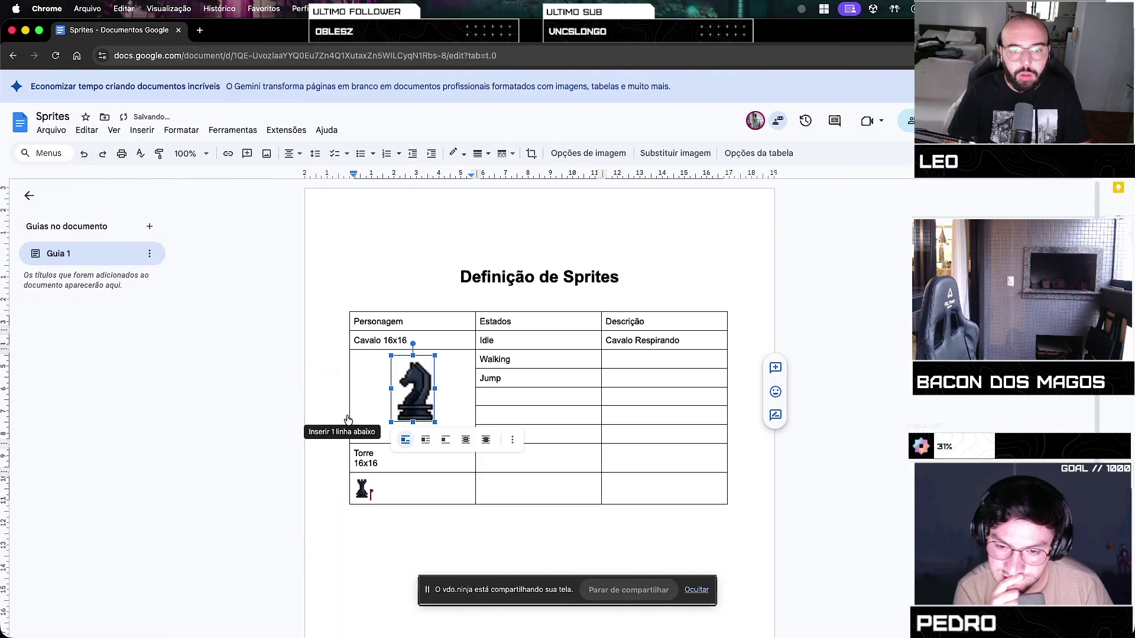
Check the rook image in the Torre row and move into its Estados cell
scroll(366, 355, down, 2)
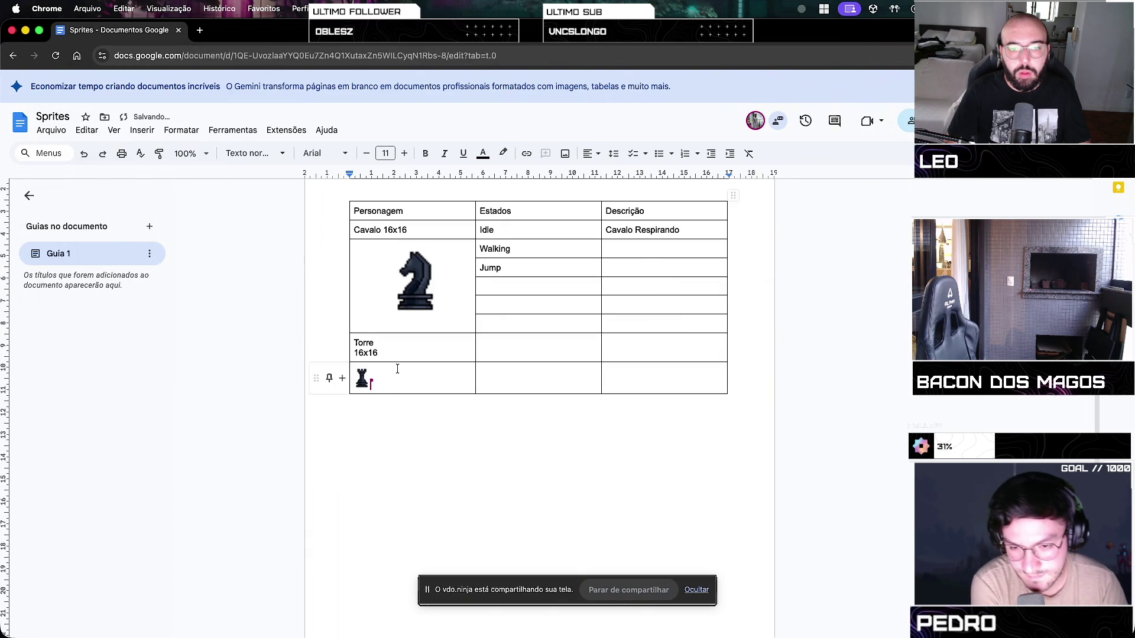
click(361, 377)
scroll(580, 322, up, 1)
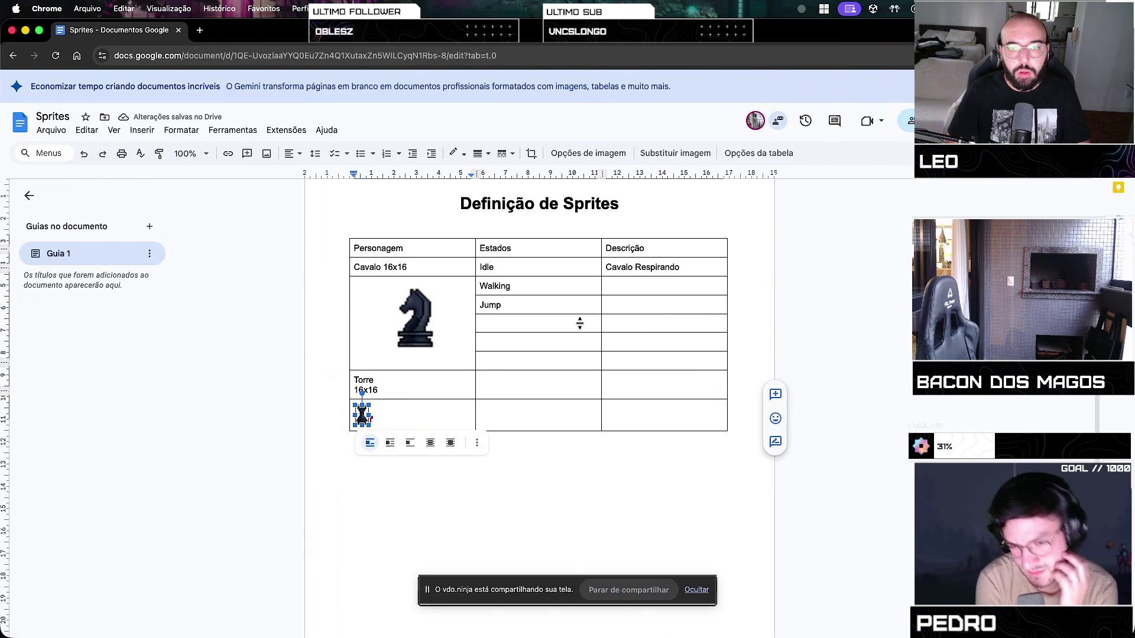
click(667, 283)
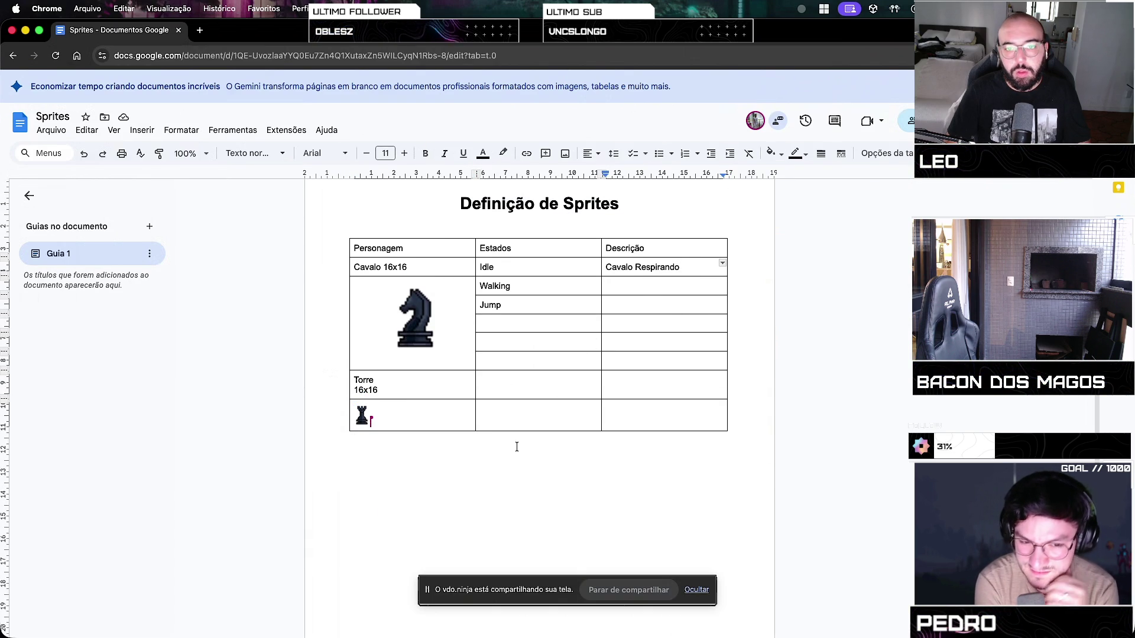
click(483, 378)
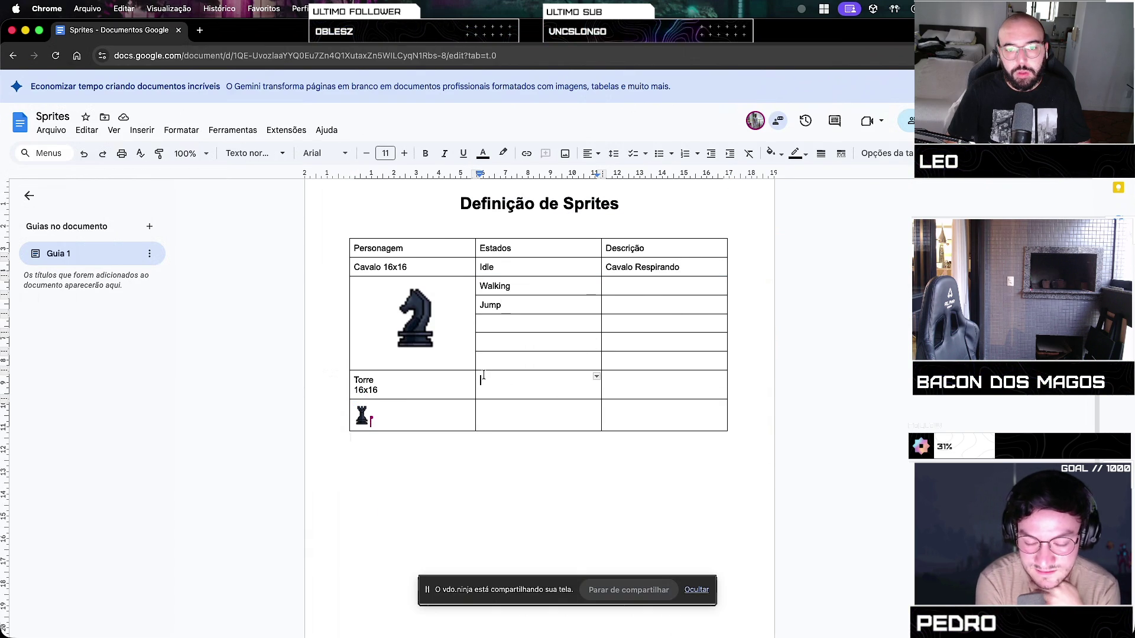
click(547, 275)
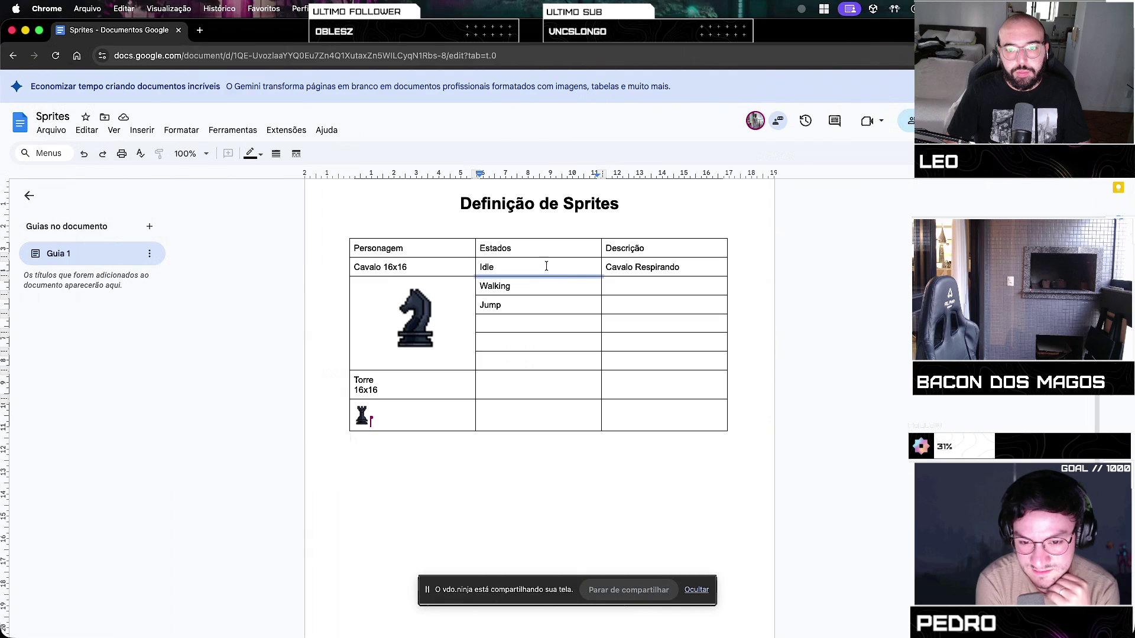
Append ' - 8 frames' after Idle in the Cavalo states cell
click(547, 266)
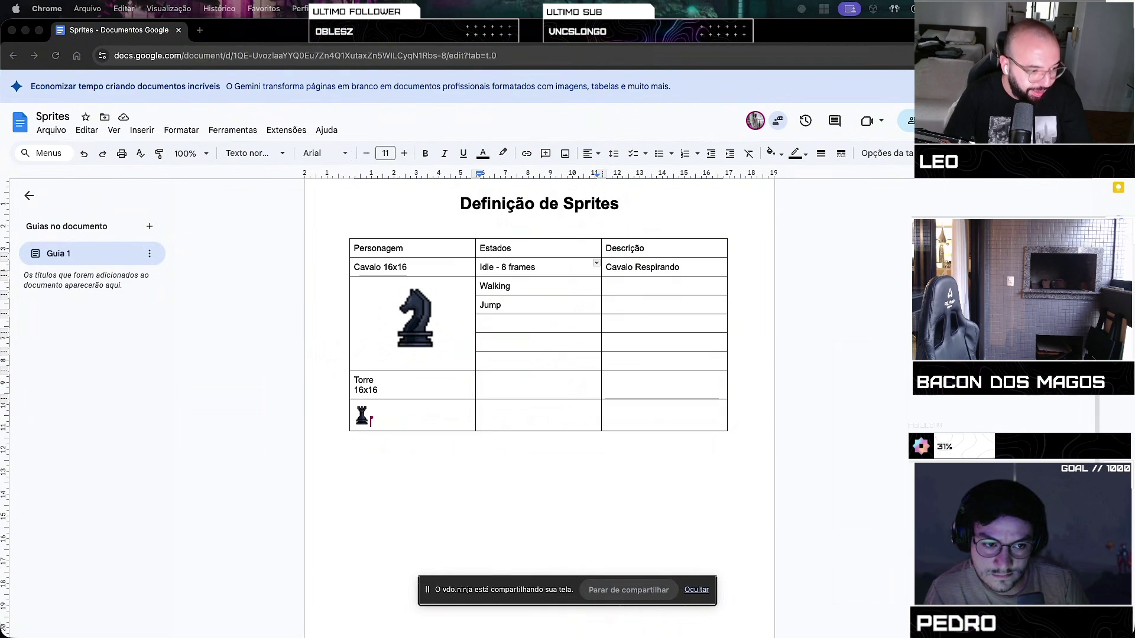
click(538, 342)
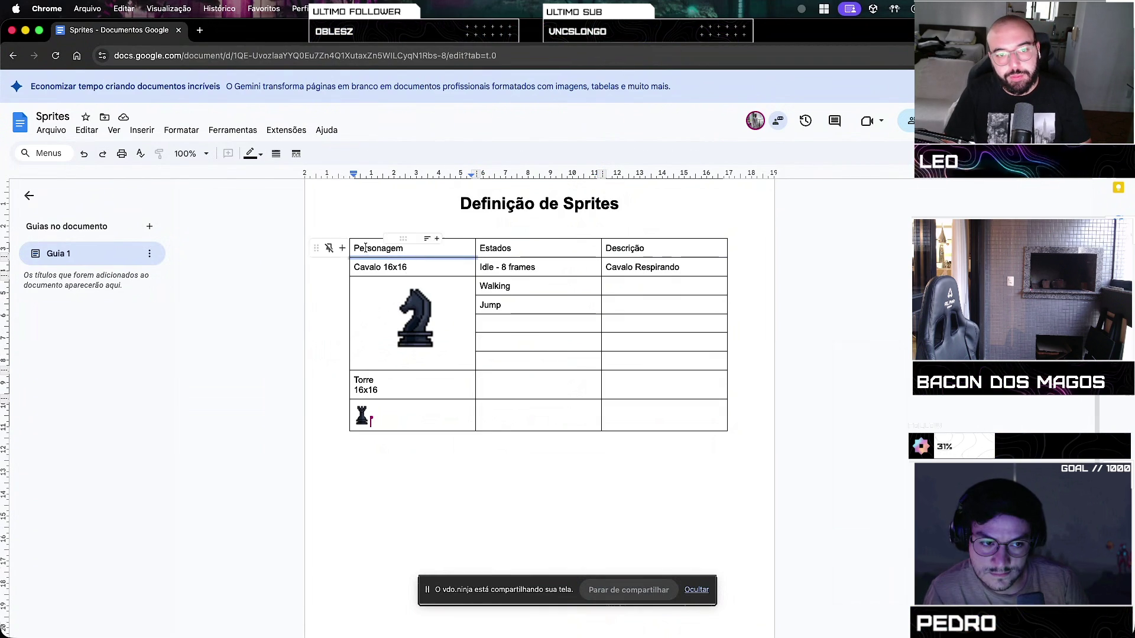
Make the table's header row bold
drag(353, 248, 729, 244)
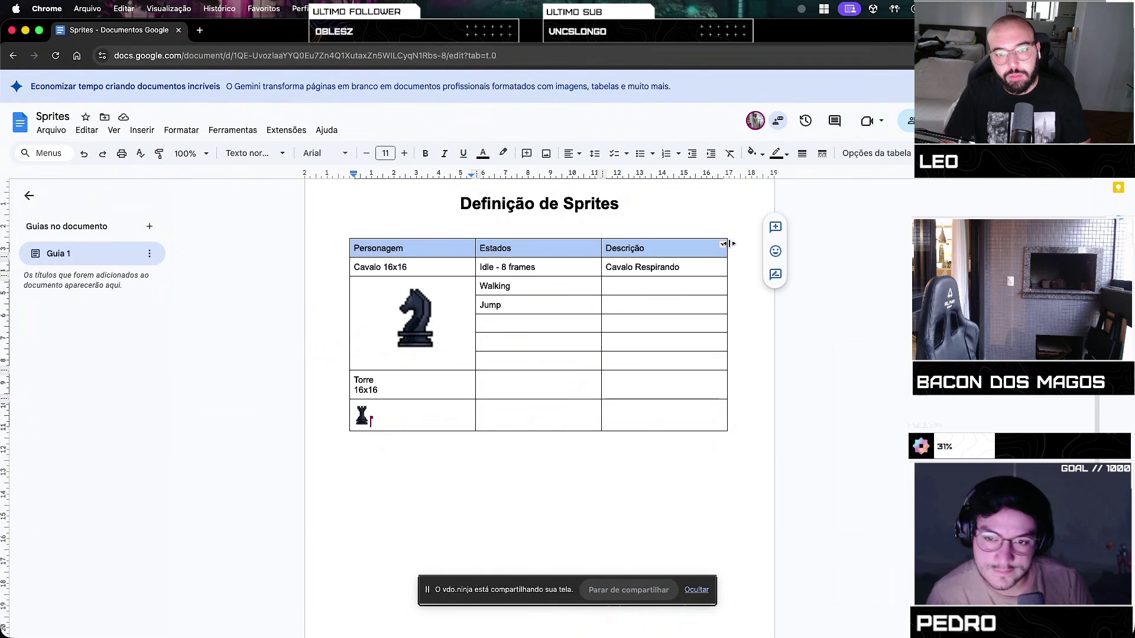
key(ctrl+b)
click(535, 456)
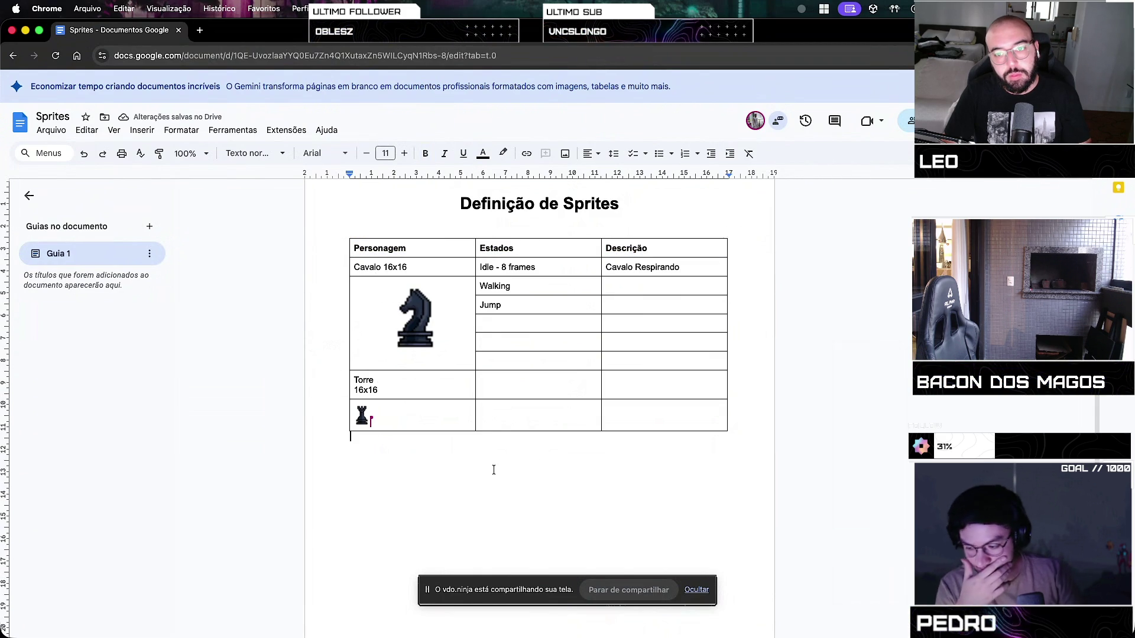
Paste the copied Cavalo 16x16 rows over the Torre rows
click(390, 418)
mouse_move(359, 383)
mouse_down()
mouse_move(515, 414)
mouse_move(678, 395)
mouse_up()
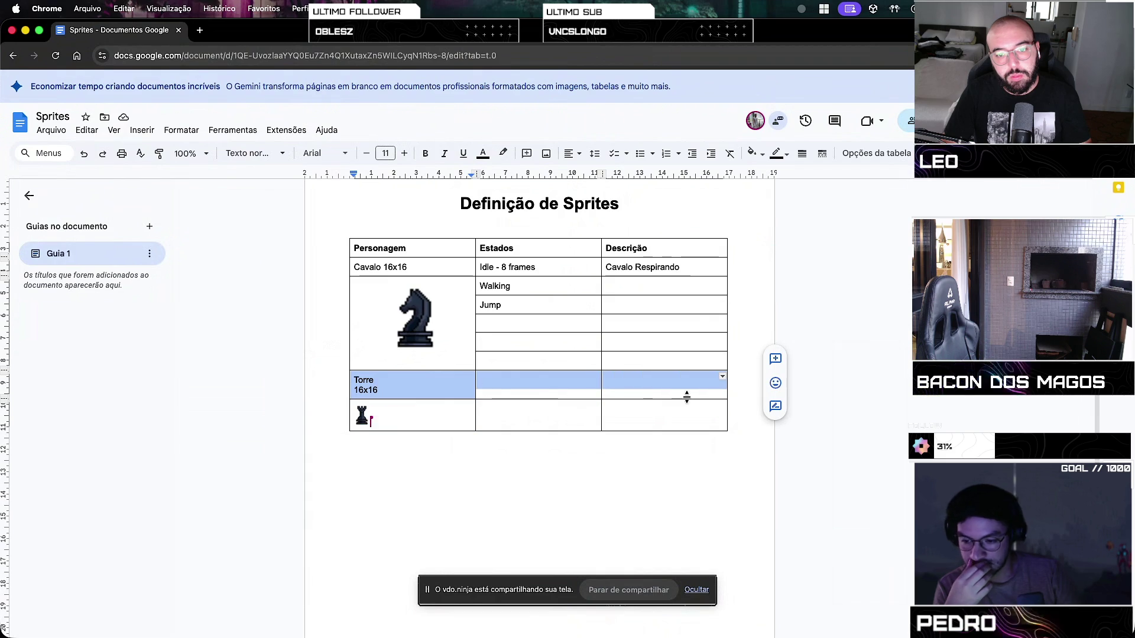
mouse_move(363, 267)
mouse_down()
mouse_move(494, 278)
mouse_move(692, 355)
mouse_up()
key(ctrl+c)
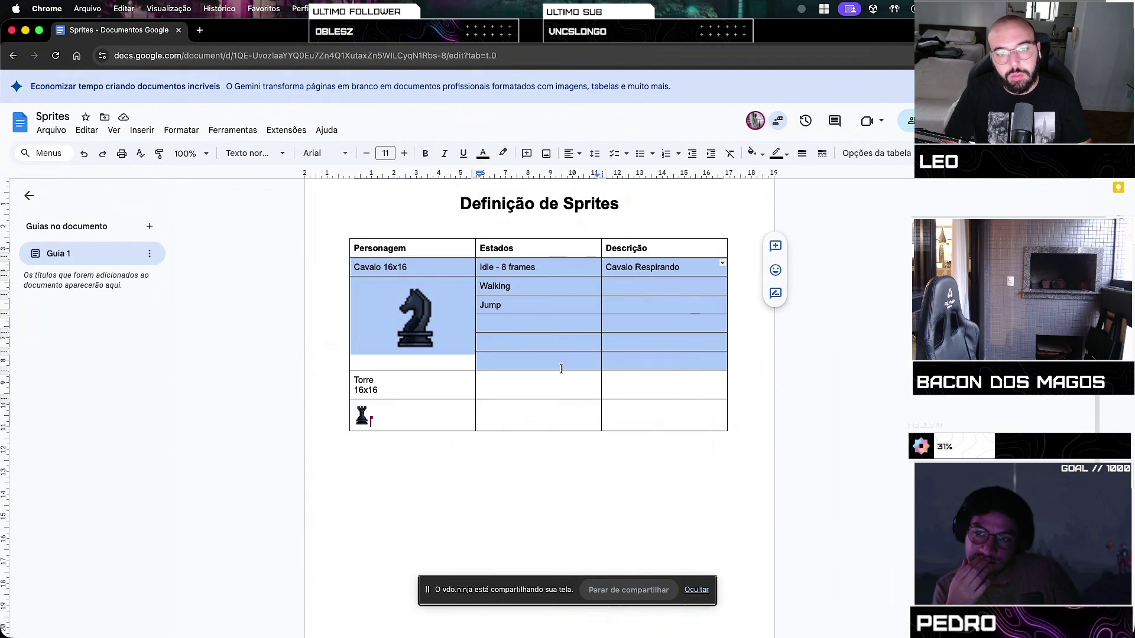
mouse_move(357, 383)
mouse_down()
mouse_move(467, 379)
mouse_move(670, 428)
mouse_up()
key(ctrl+v)
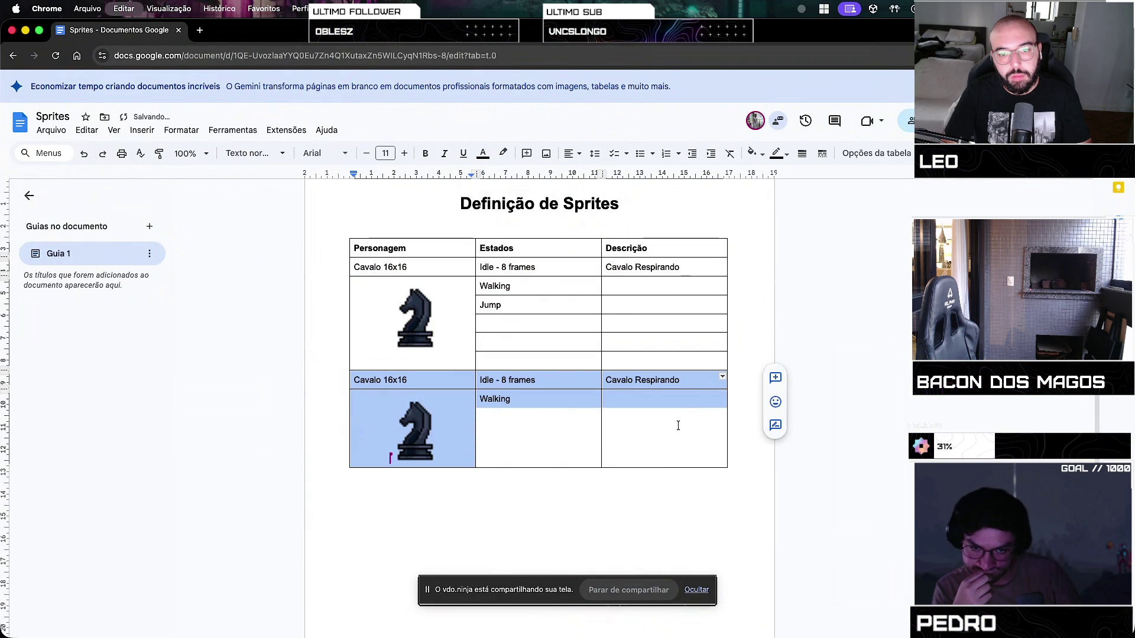
click(513, 453)
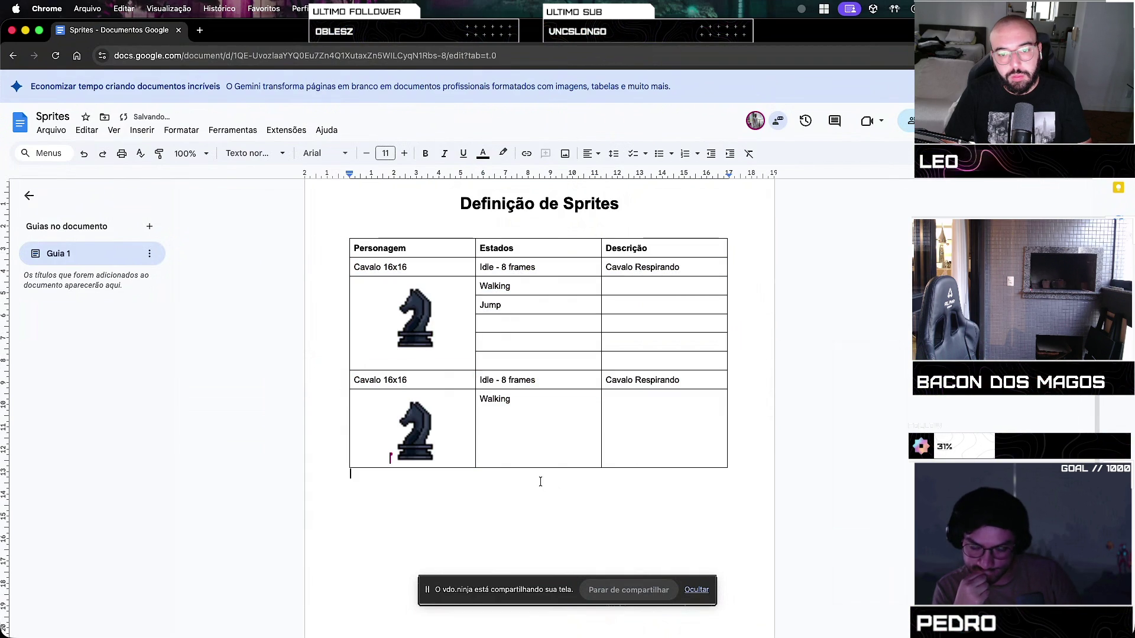
Insert an empty row below Walking in the second Cavalo block
right_click(520, 439)
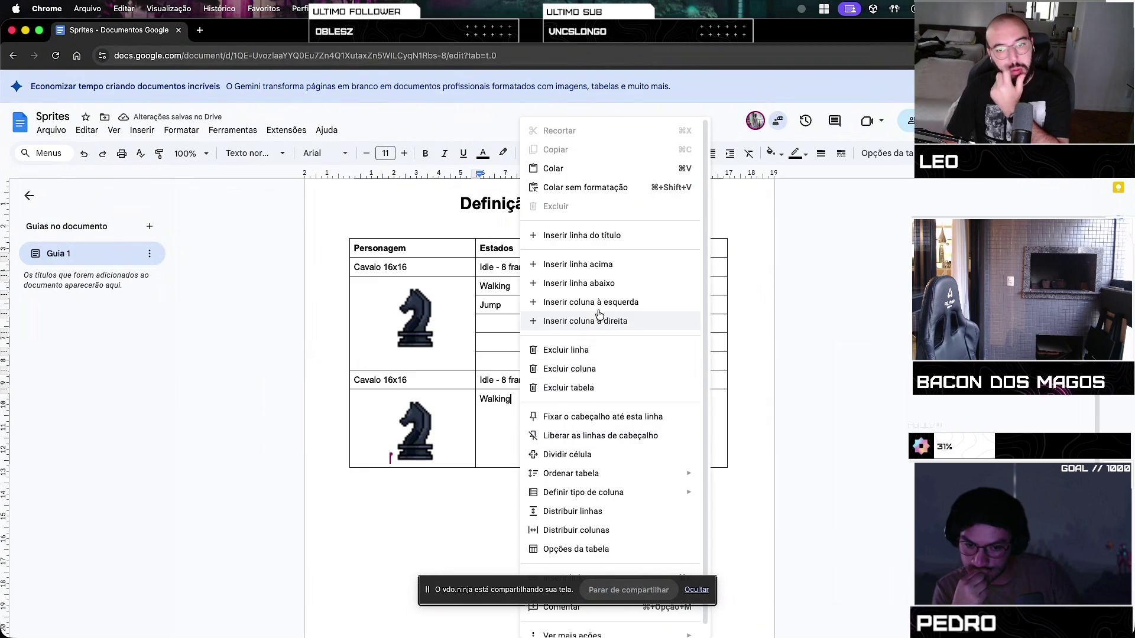
click(597, 283)
right_click(544, 423)
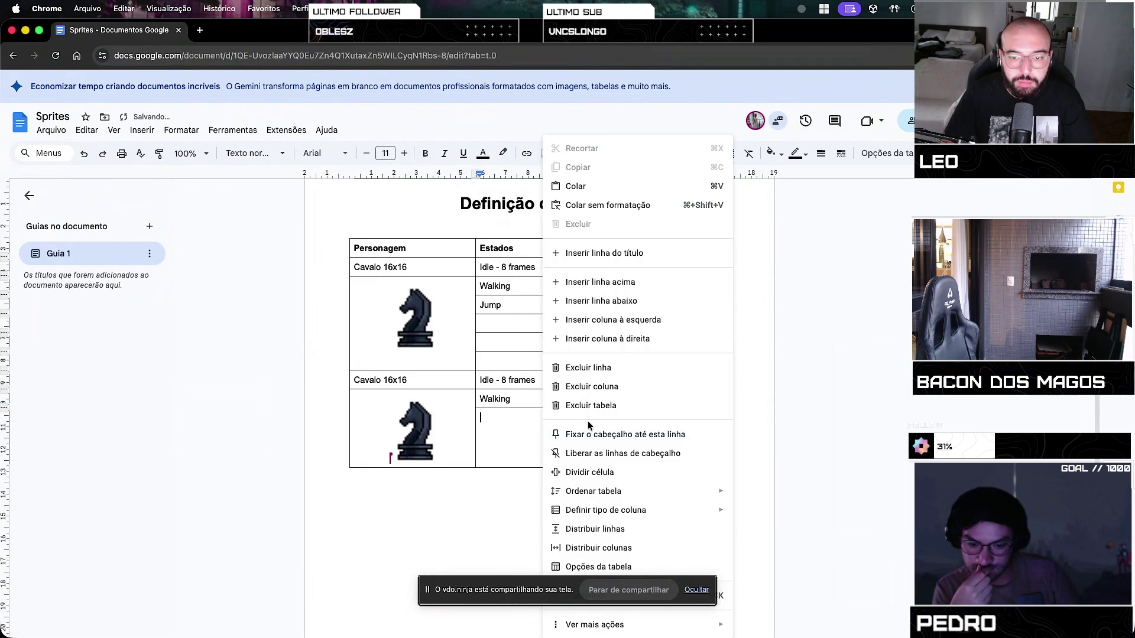
Add four more empty rows to the second Cavalo block
click(625, 302)
right_click(538, 446)
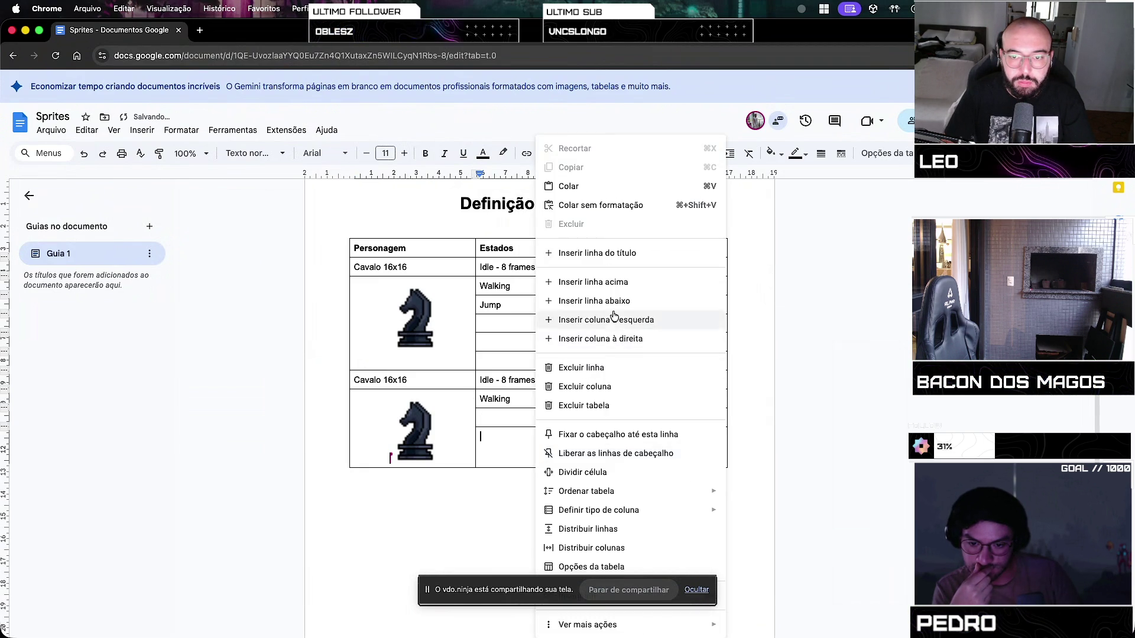
click(615, 302)
right_click(539, 452)
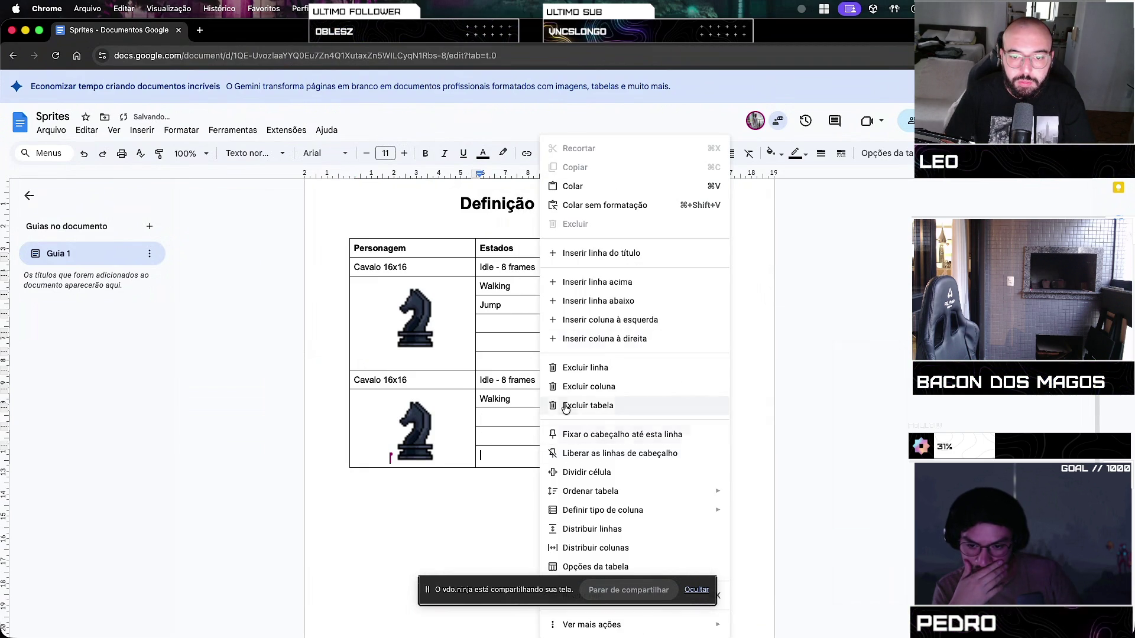
click(631, 306)
right_click(529, 487)
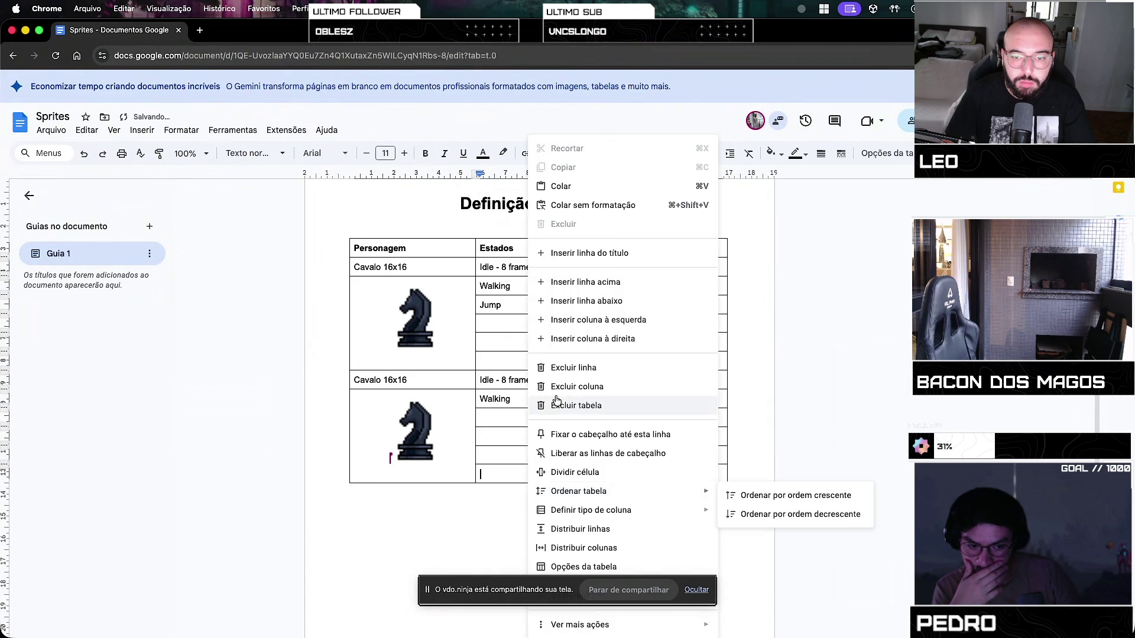
click(607, 309)
Insert one more row from the knight image cell, then undo the surplus empty rows
click(414, 429)
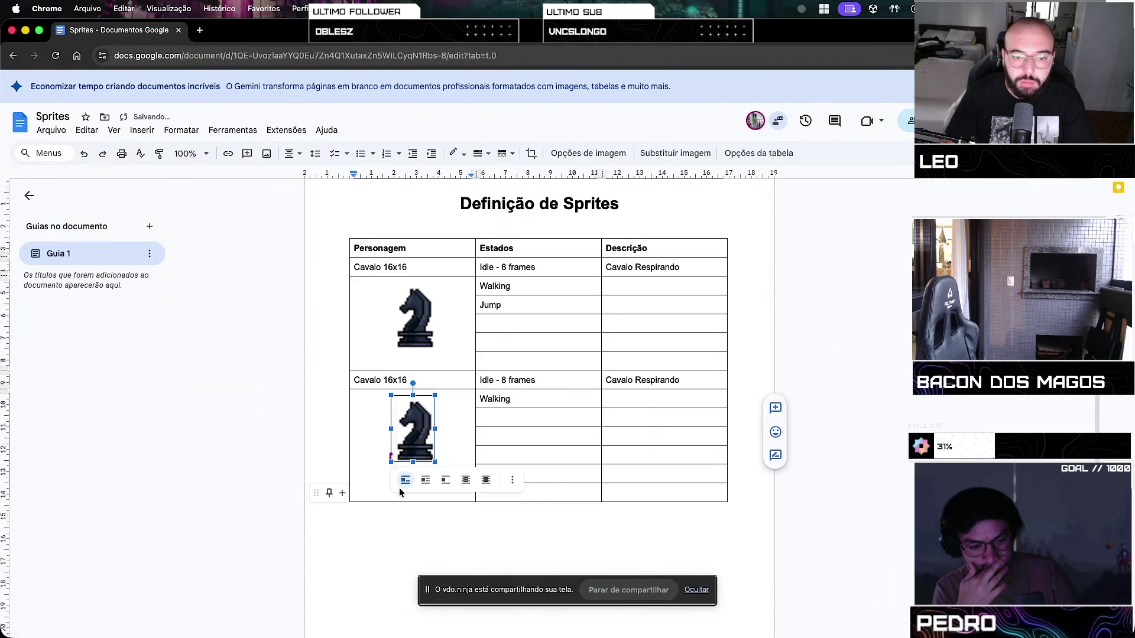
right_click(369, 476)
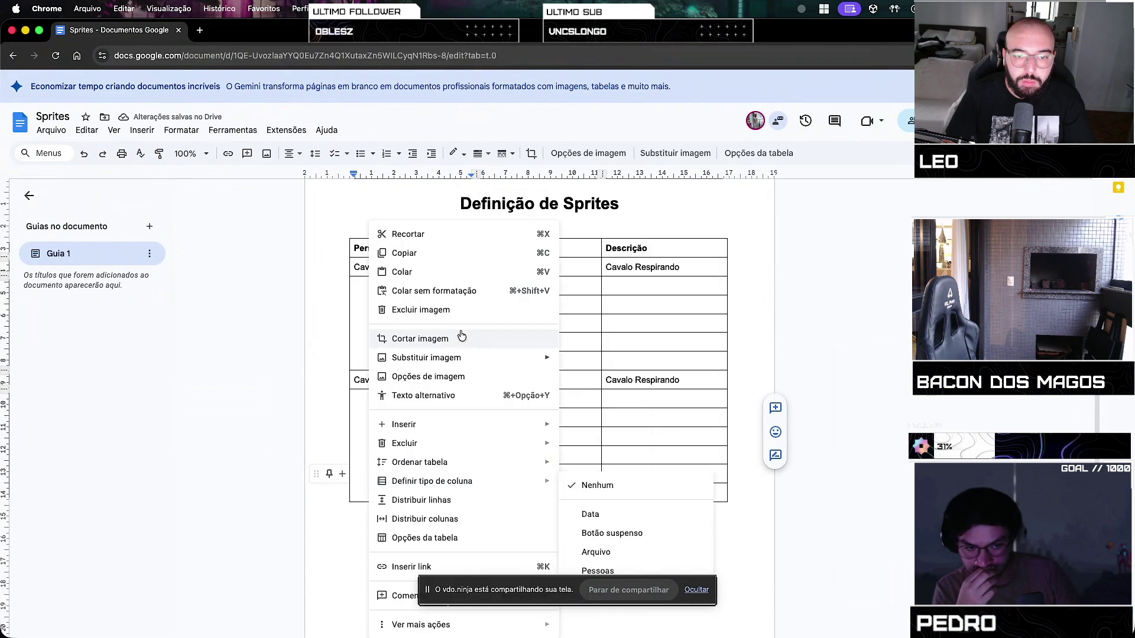
click(364, 417)
click(451, 422)
right_click(455, 423)
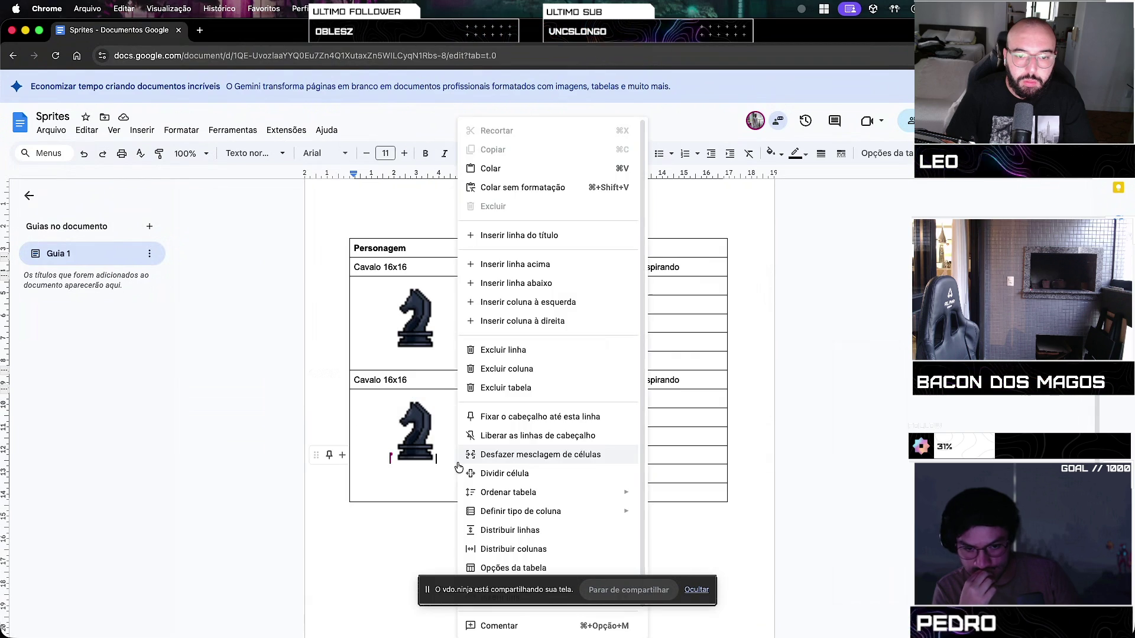
click(557, 289)
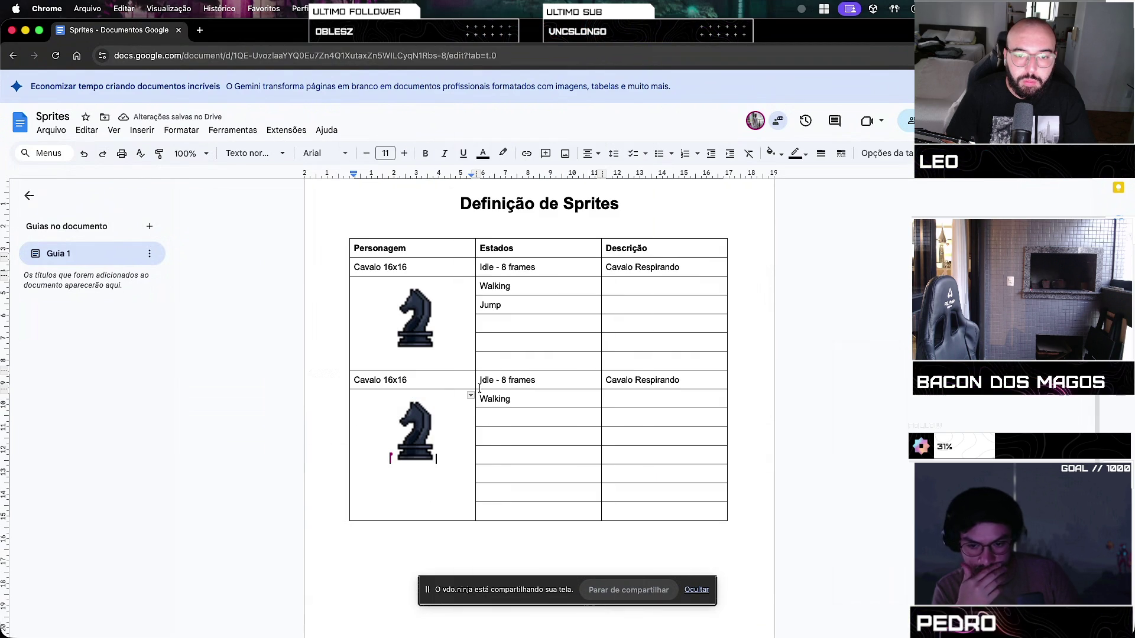
right_click(416, 399)
key(Escape)
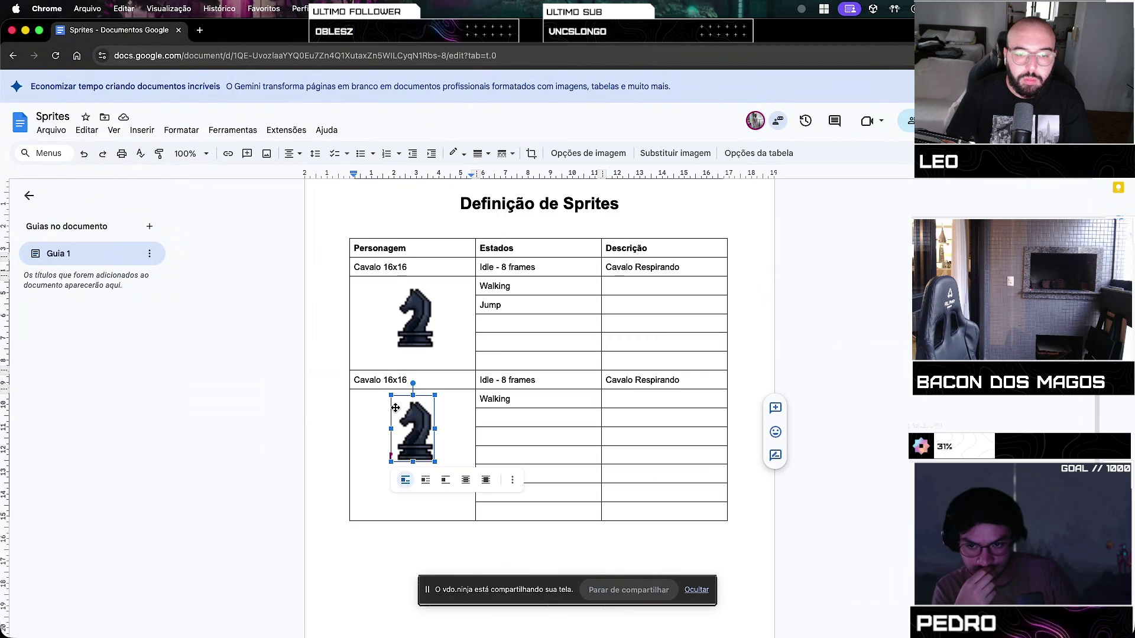
key(ctrl+z)
key(ctrl+z)
key(ctrl+z)
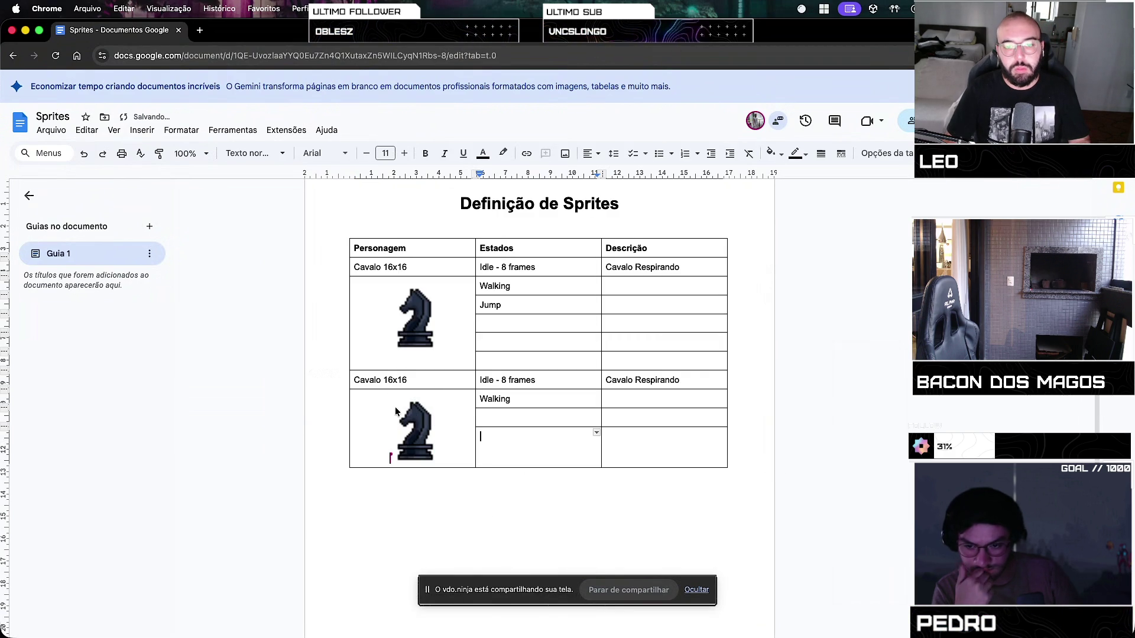
key(ctrl+z)
key(ctrl+z)
double_click(366, 382)
text(Torre)
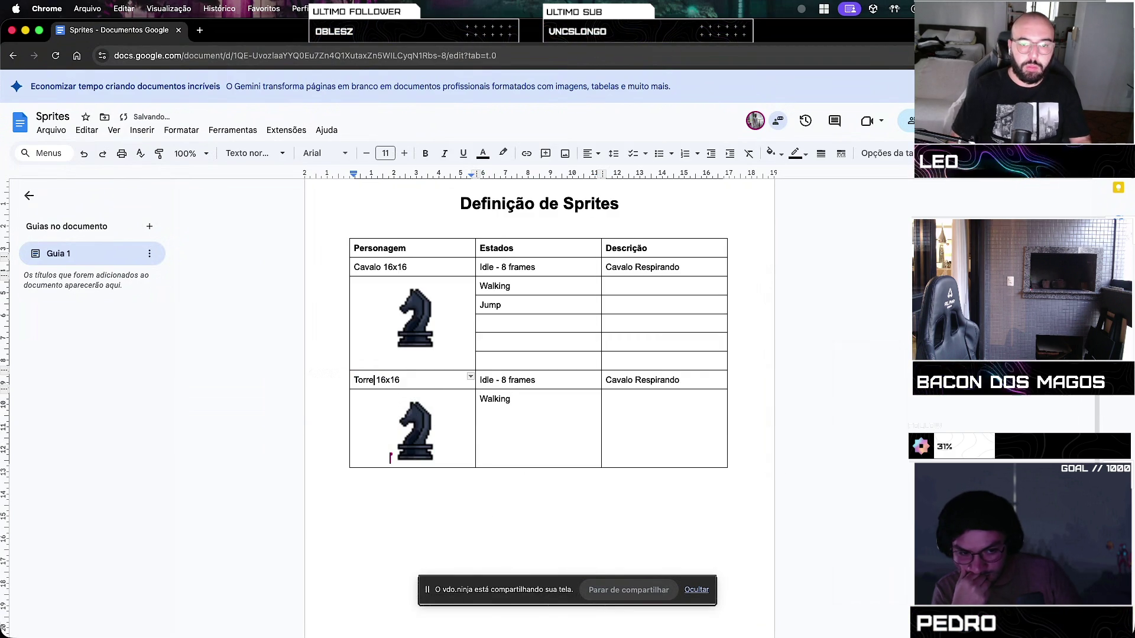
click(558, 449)
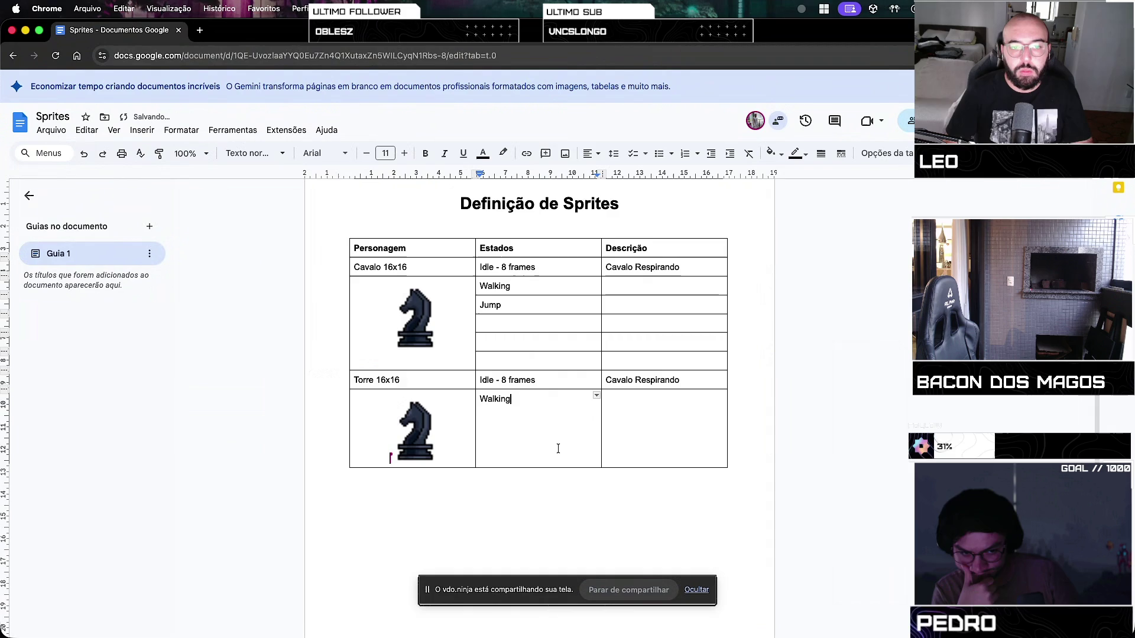
right_click(538, 406)
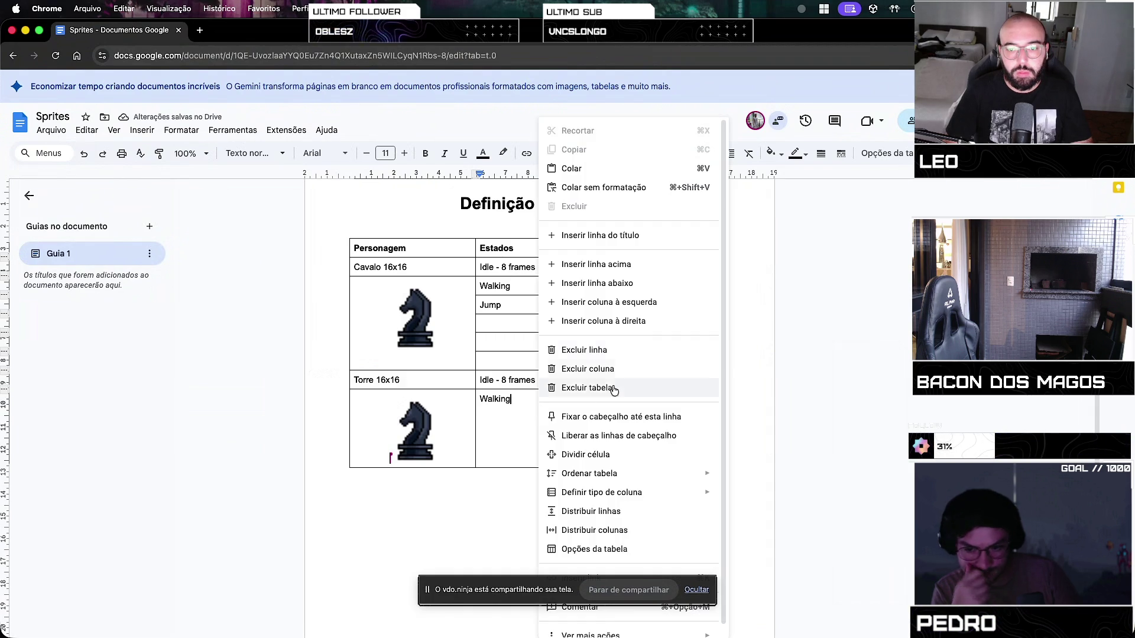
click(653, 284)
right_click(578, 437)
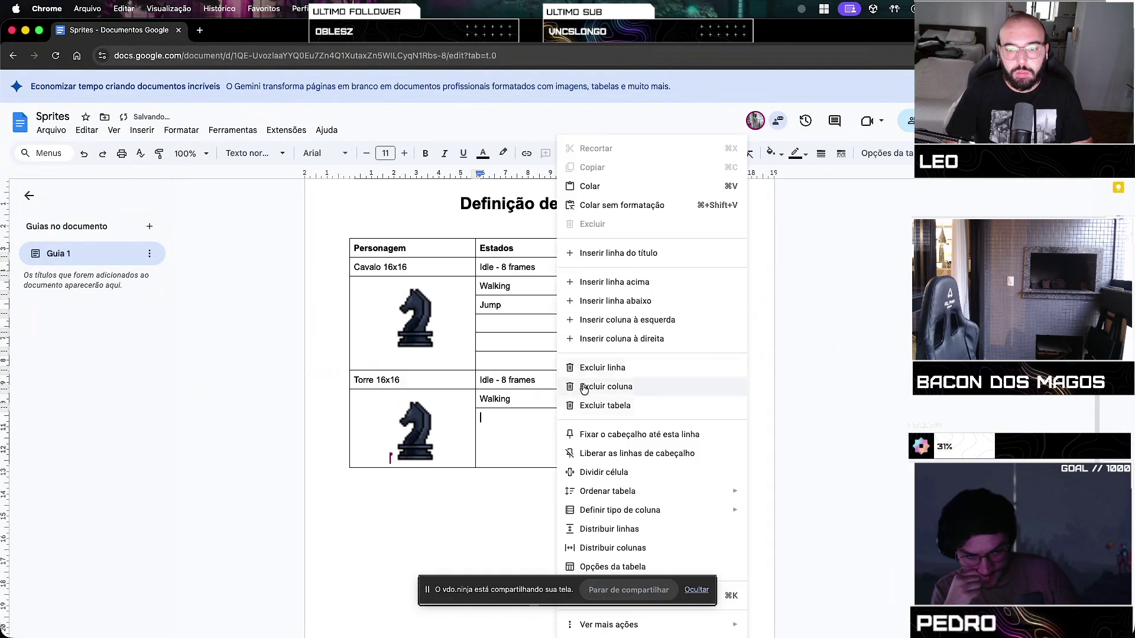
click(636, 301)
right_click(532, 440)
click(607, 307)
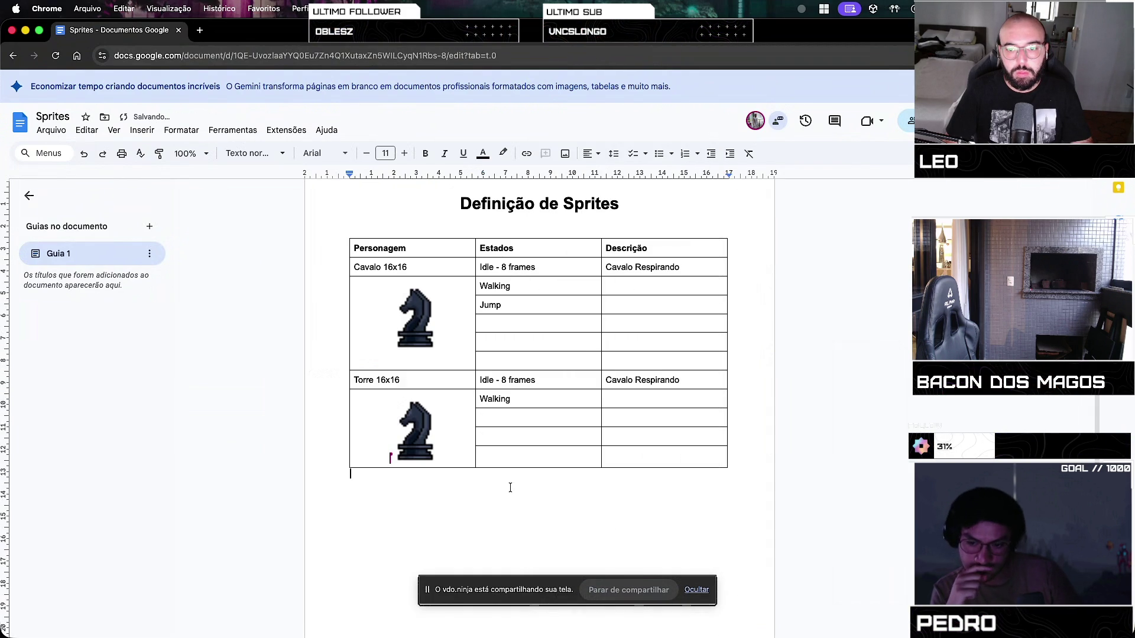
right_click(514, 456)
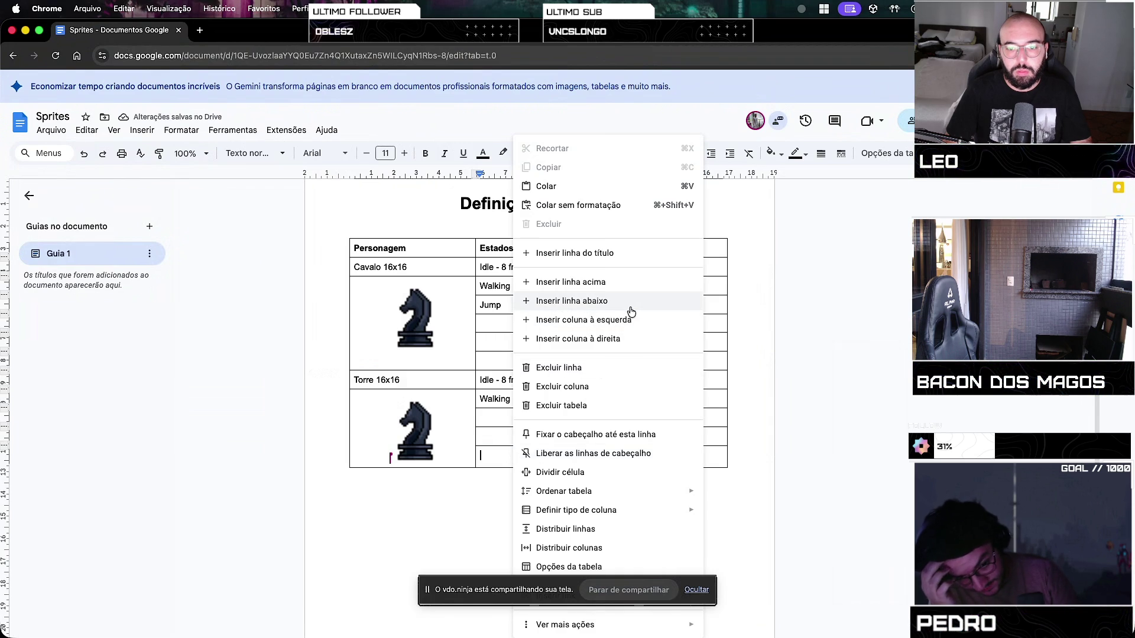
click(438, 458)
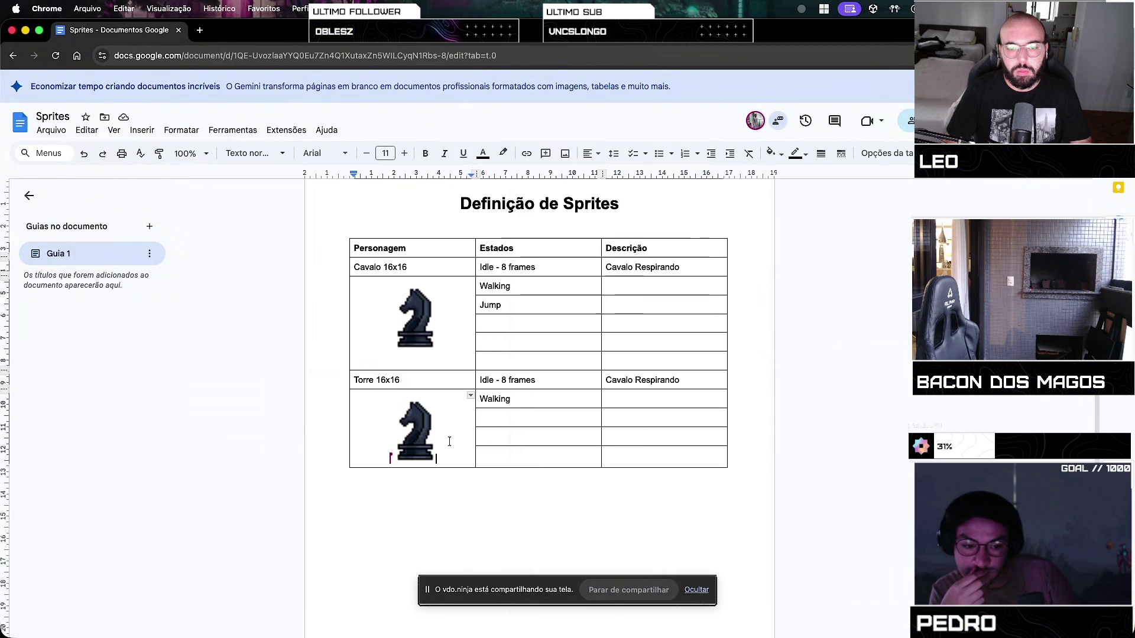
right_click(450, 458)
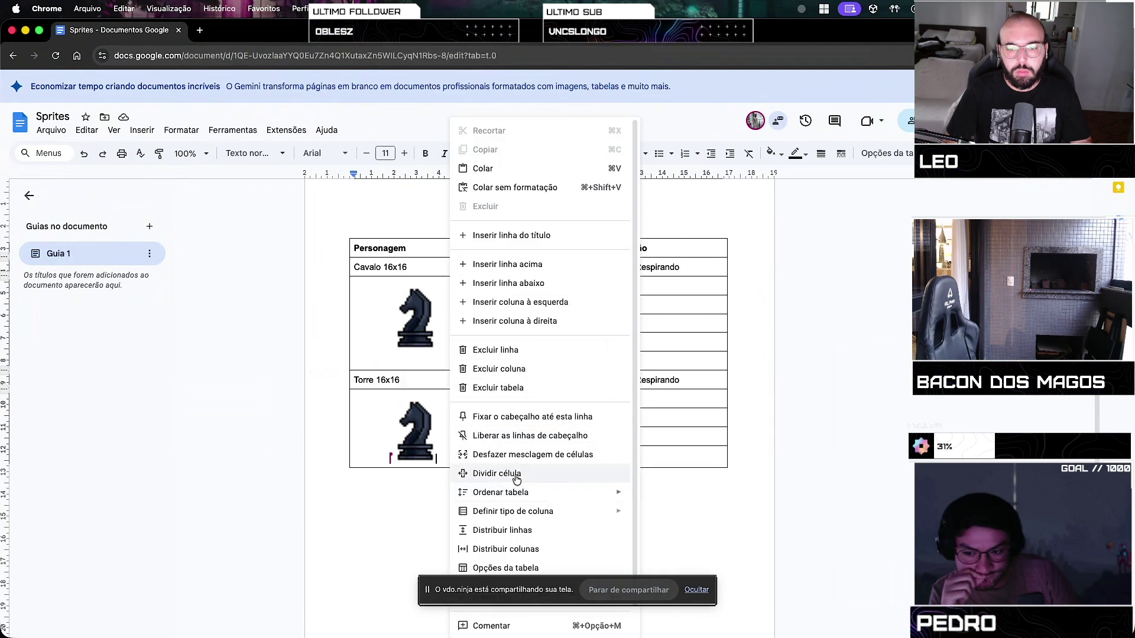
click(515, 474)
click(559, 417)
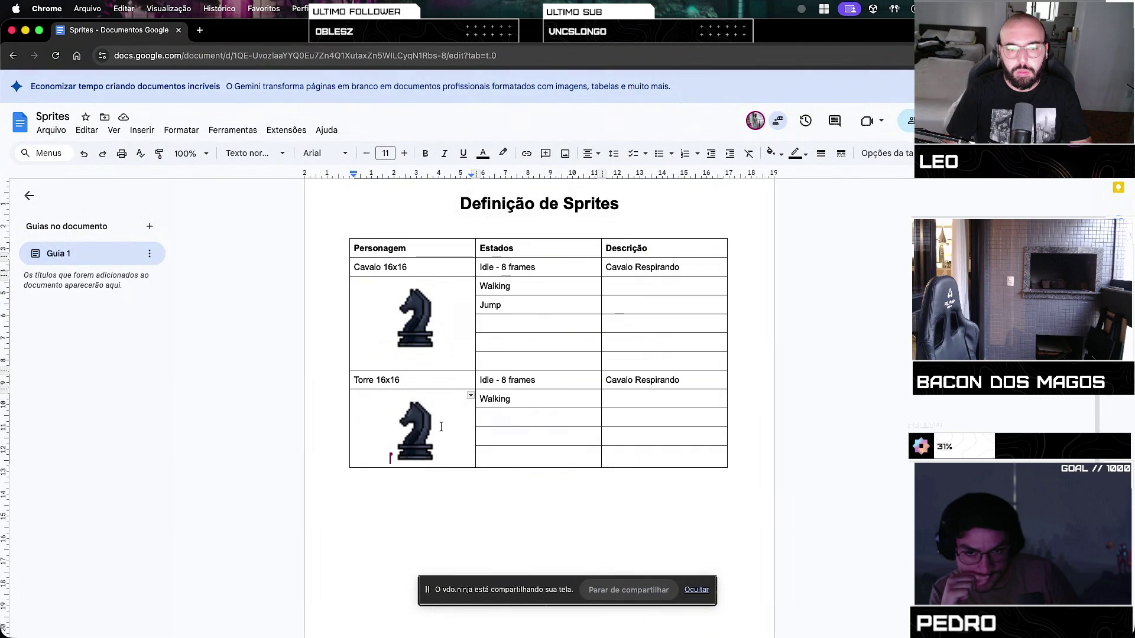
right_click(447, 449)
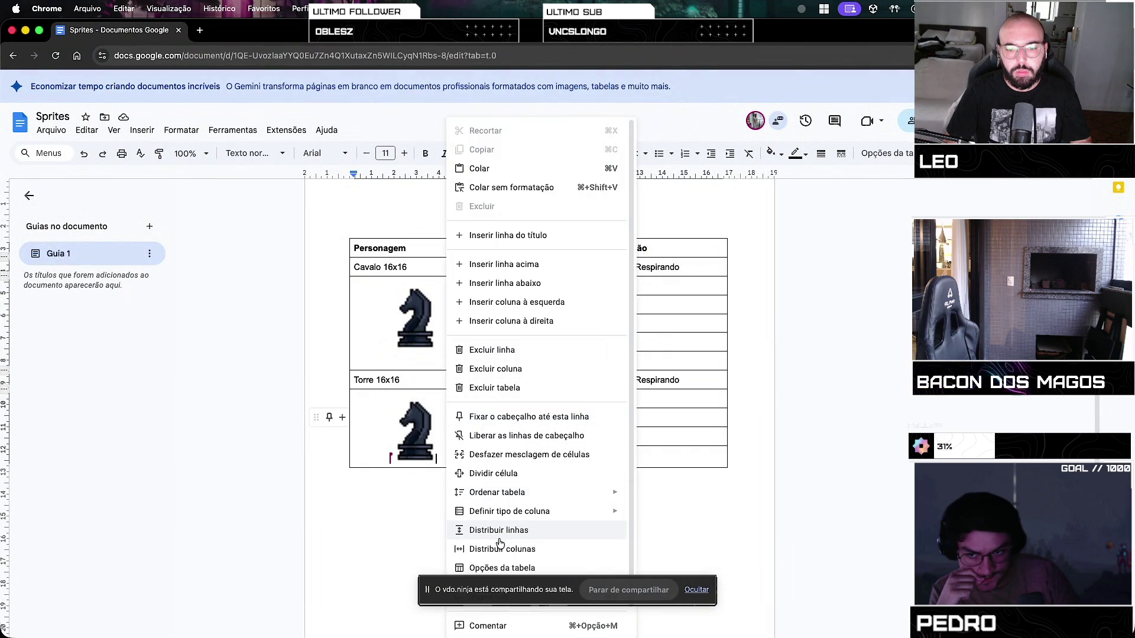
click(696, 590)
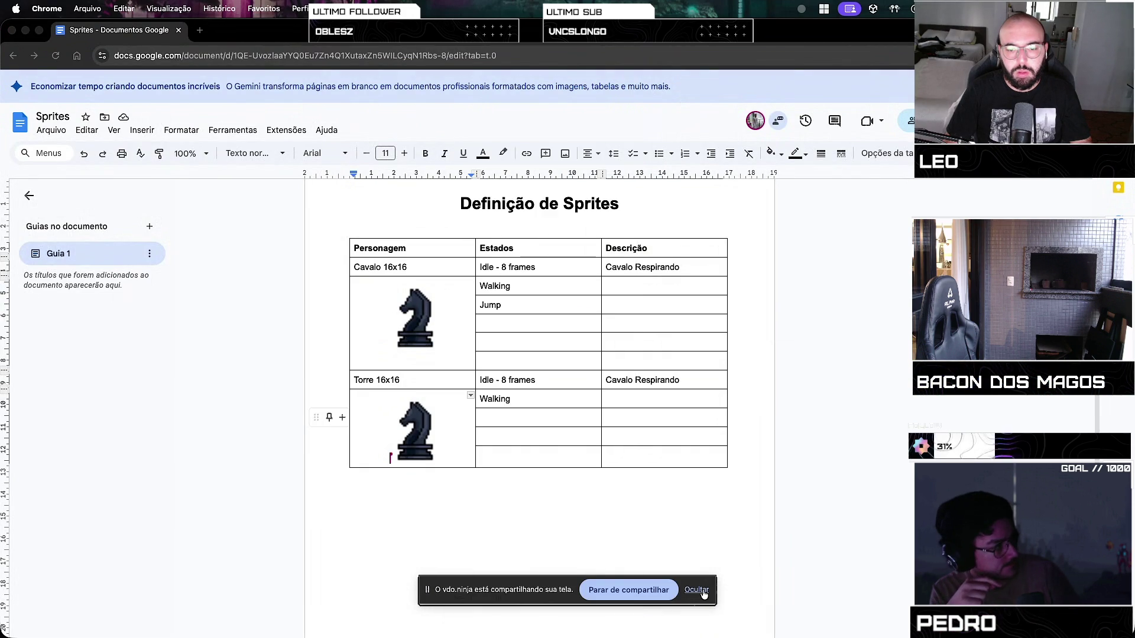
right_click(463, 436)
scroll(388, 499, down, 5)
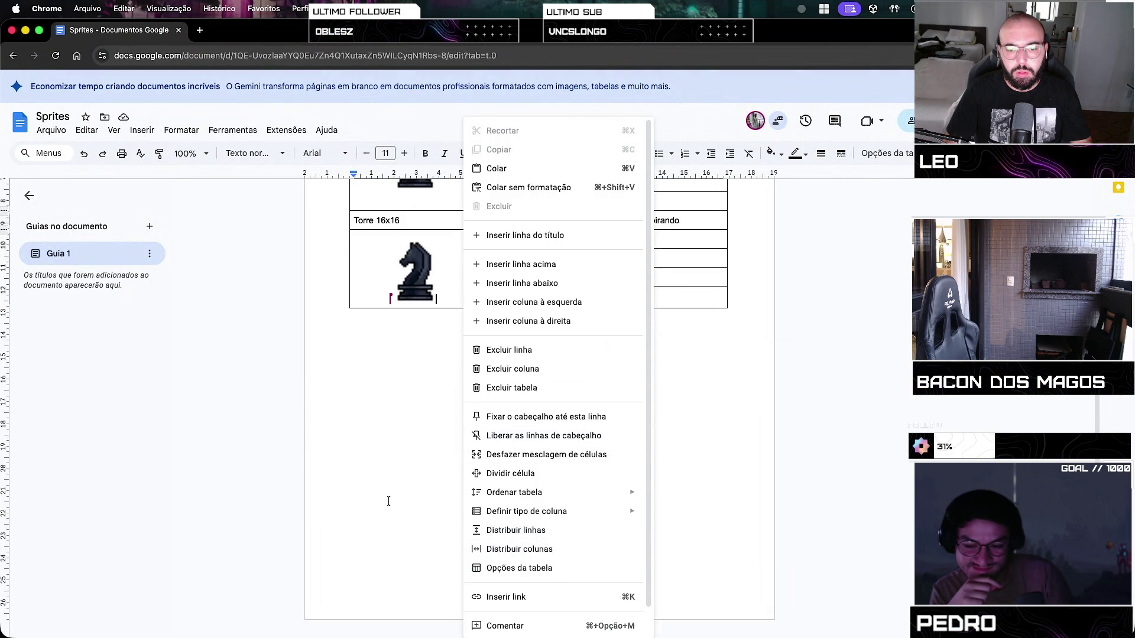
click(395, 482)
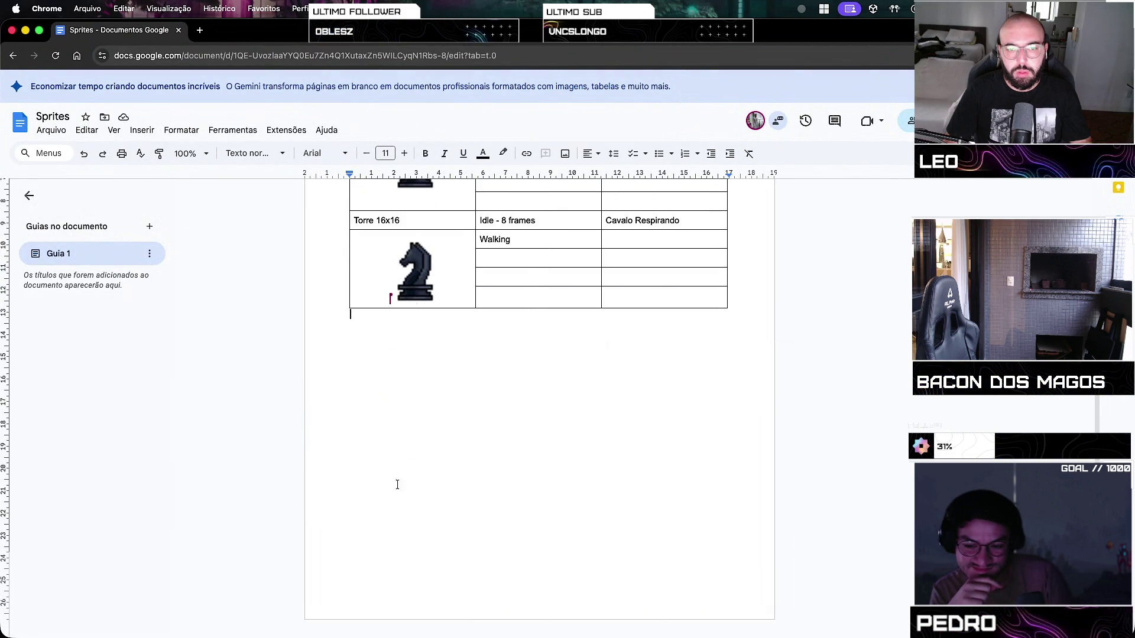
right_click(588, 304)
click(640, 302)
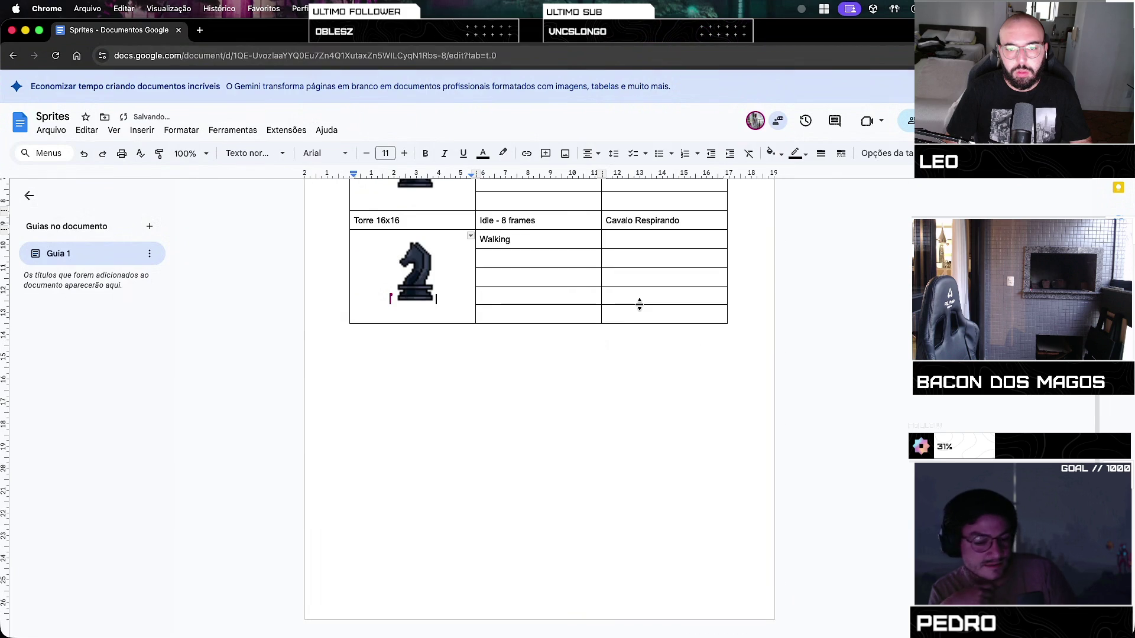
drag(462, 312, 462, 313)
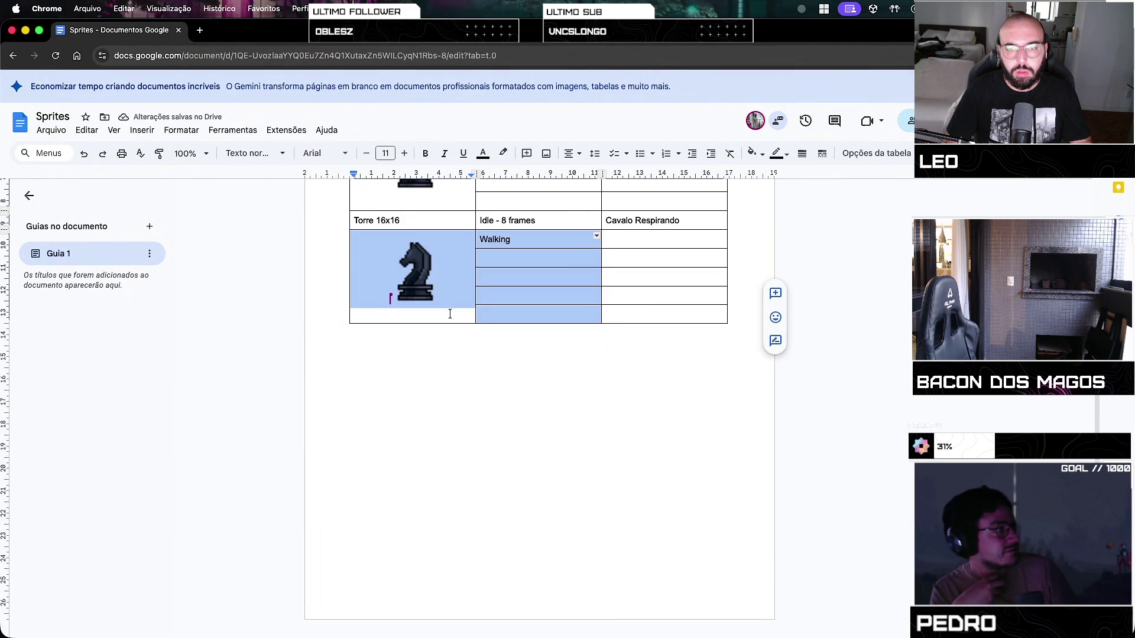
right_click(450, 314)
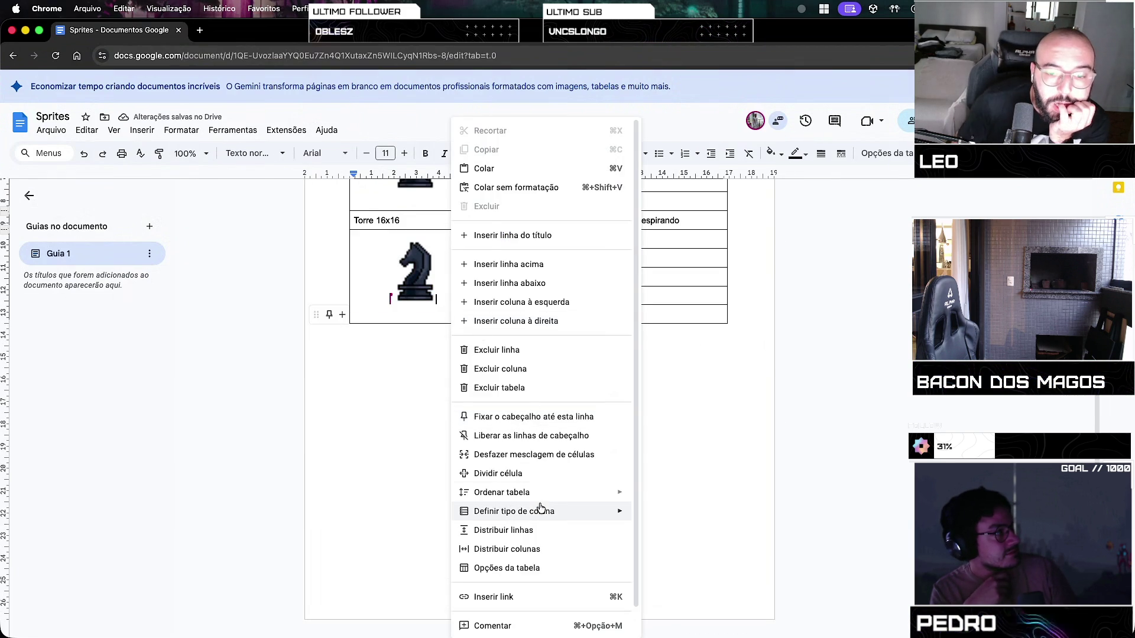
click(578, 454)
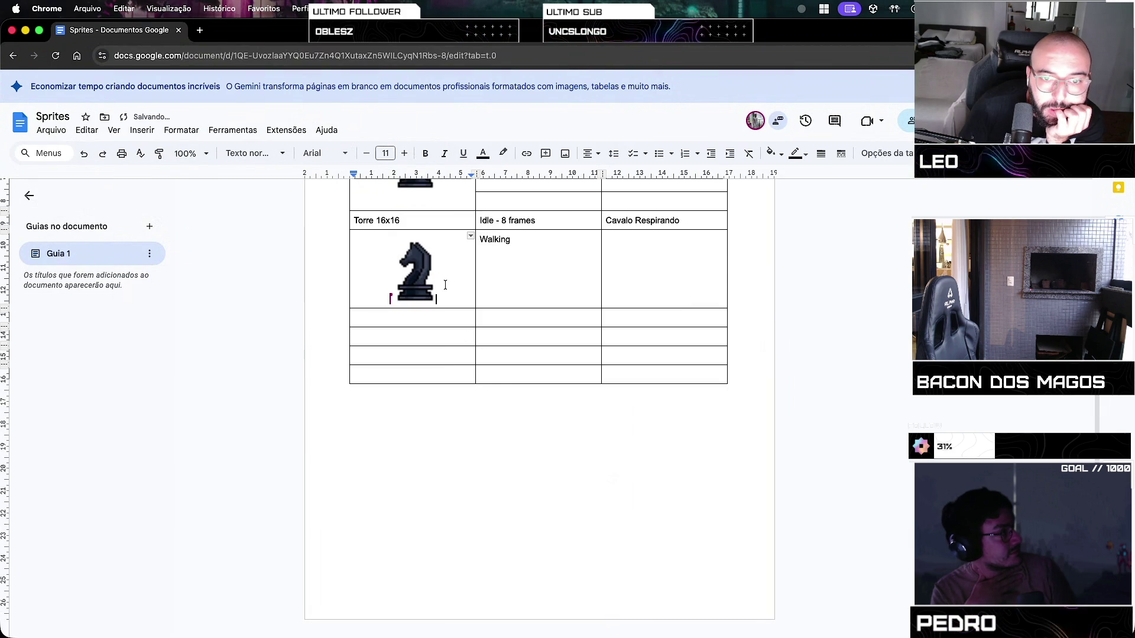
drag(446, 284, 451, 351)
scroll(450, 342, up, 3)
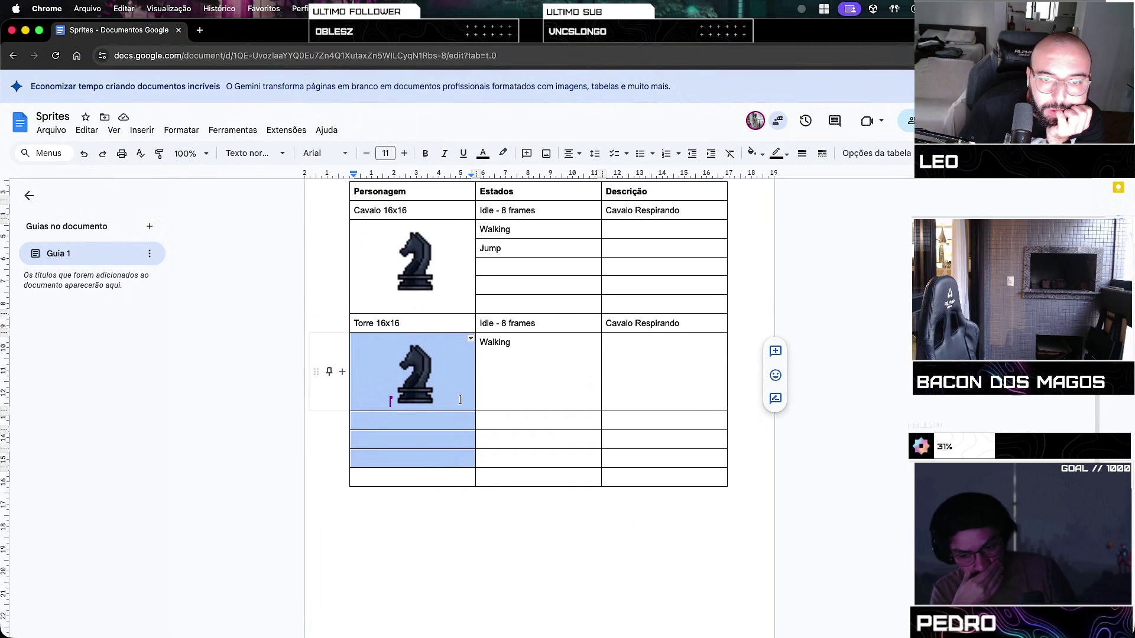
mouse_move(545, 323)
mouse_down()
mouse_move(468, 320)
mouse_move(482, 321)
mouse_up()
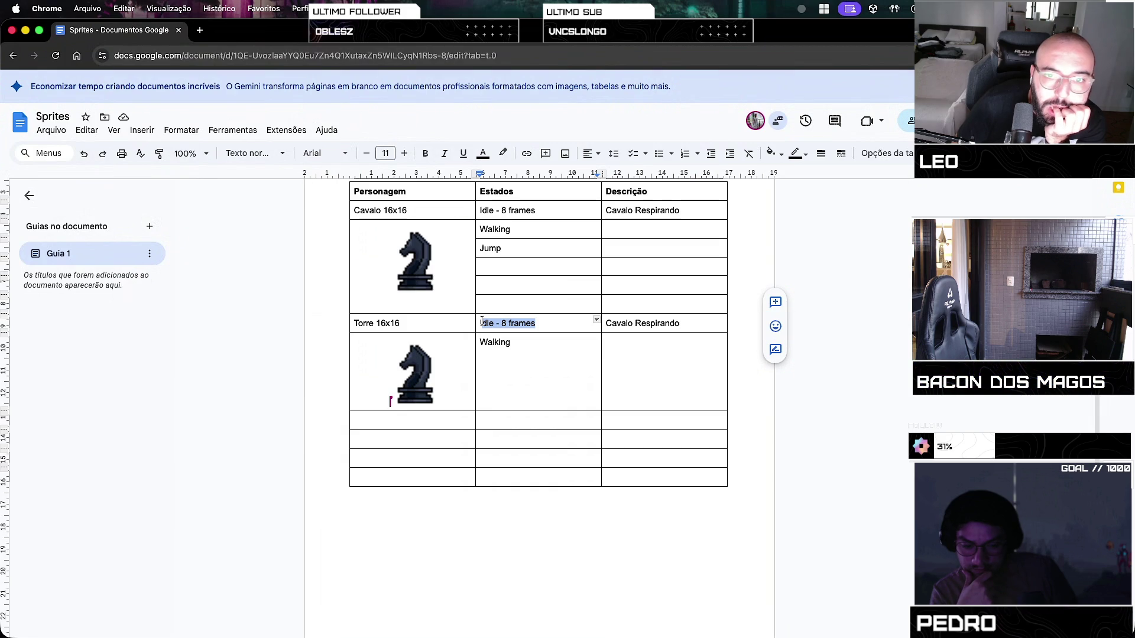
Append ' - 8 frames' to the Cavalo Walking and Jump states
click(554, 229)
text(- 8)
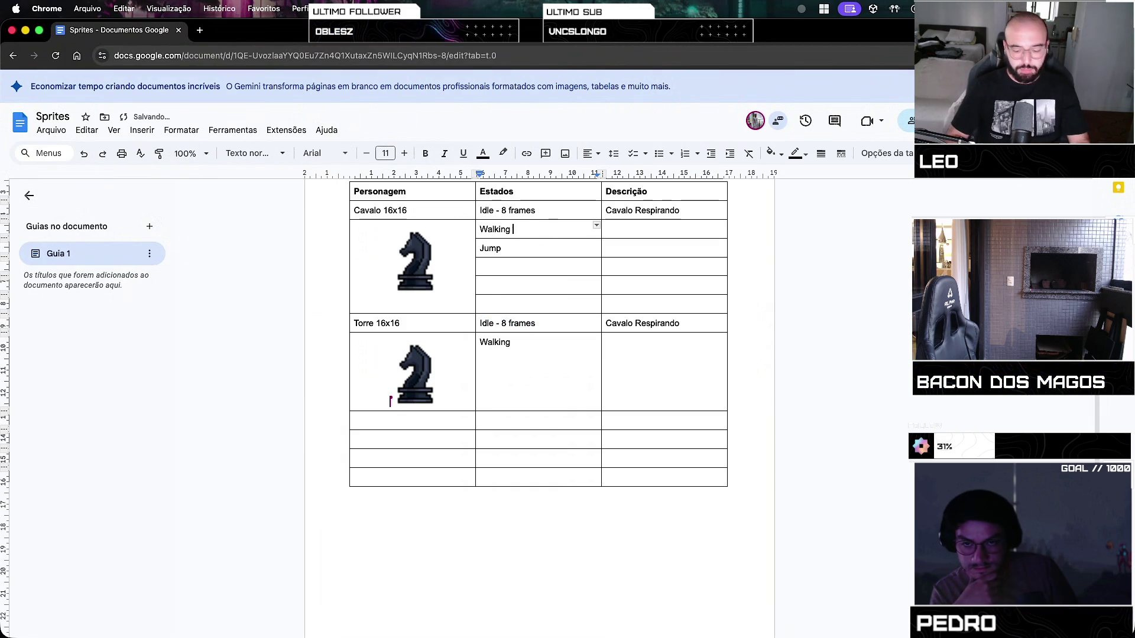
text( frames)
key(Down)
text(- 8 framn)
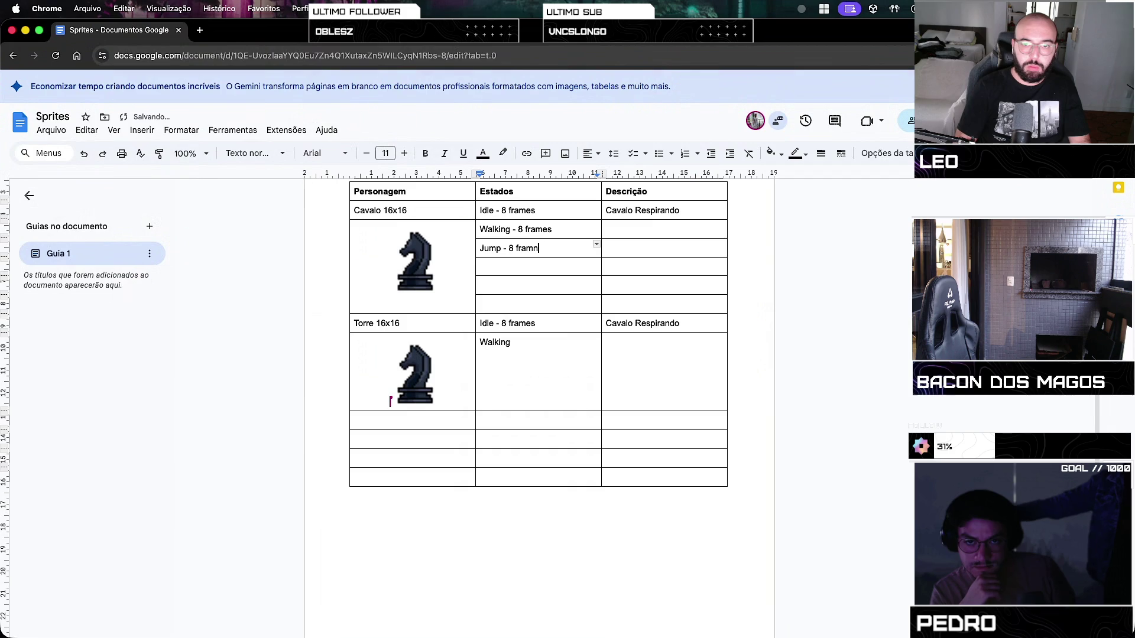
key(BackSpace)
text(es)
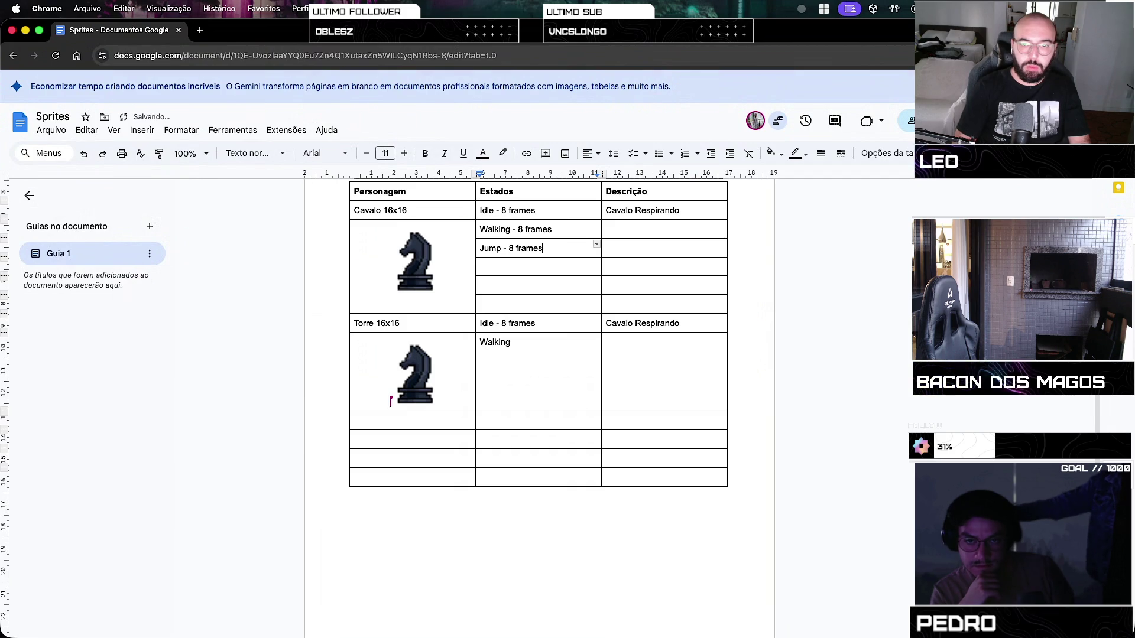
Add two empty rows at the bottom of the table
click(411, 355)
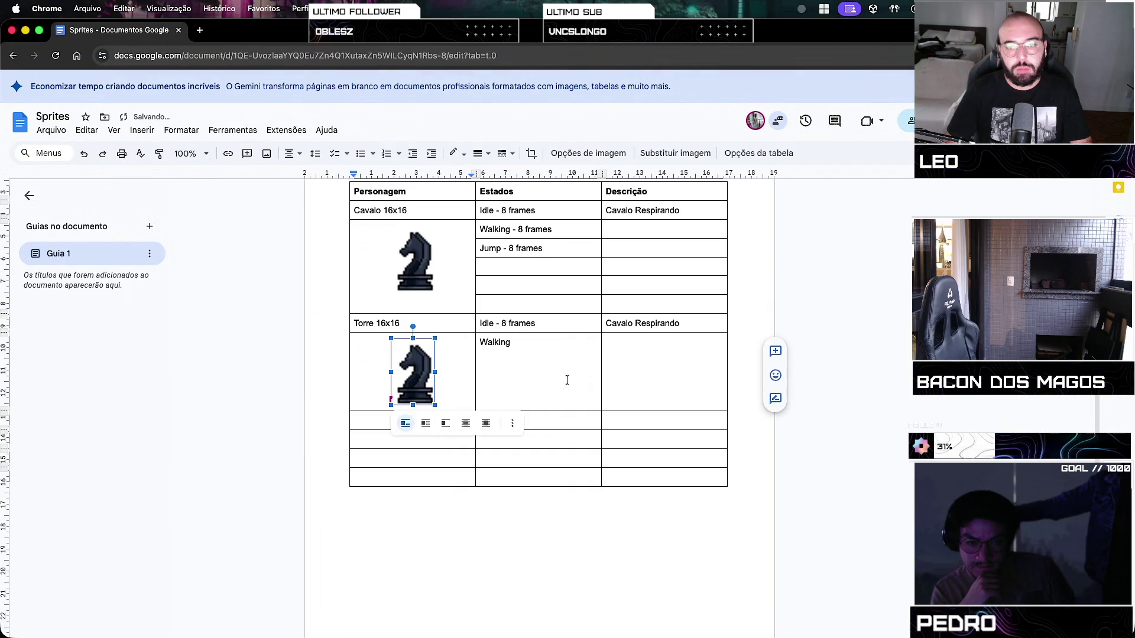
click(538, 394)
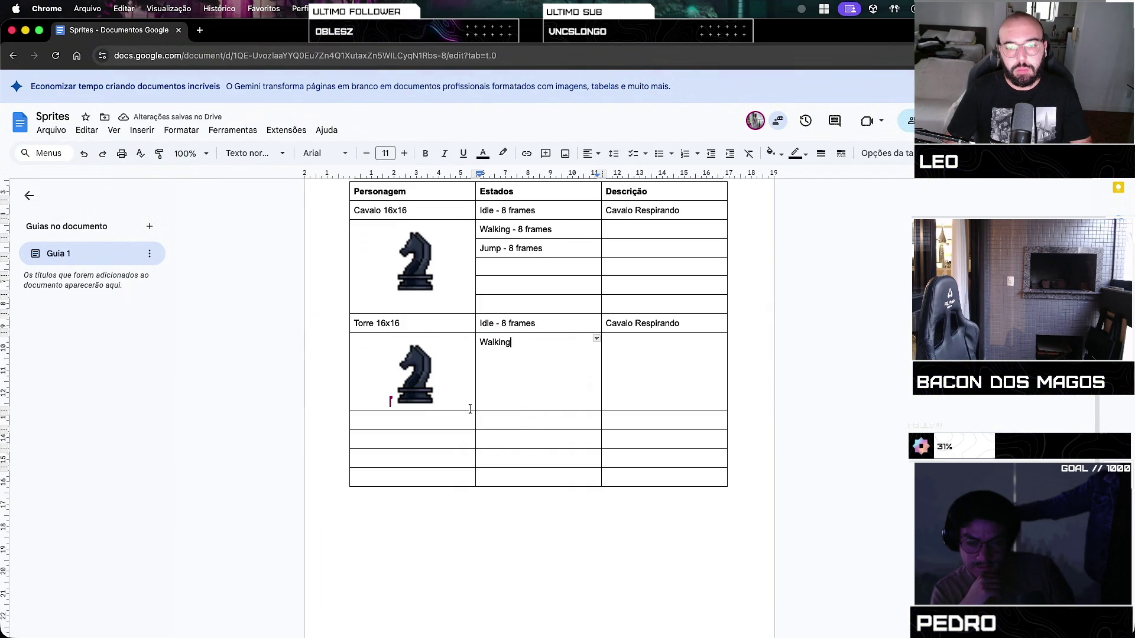
drag(457, 394, 467, 459)
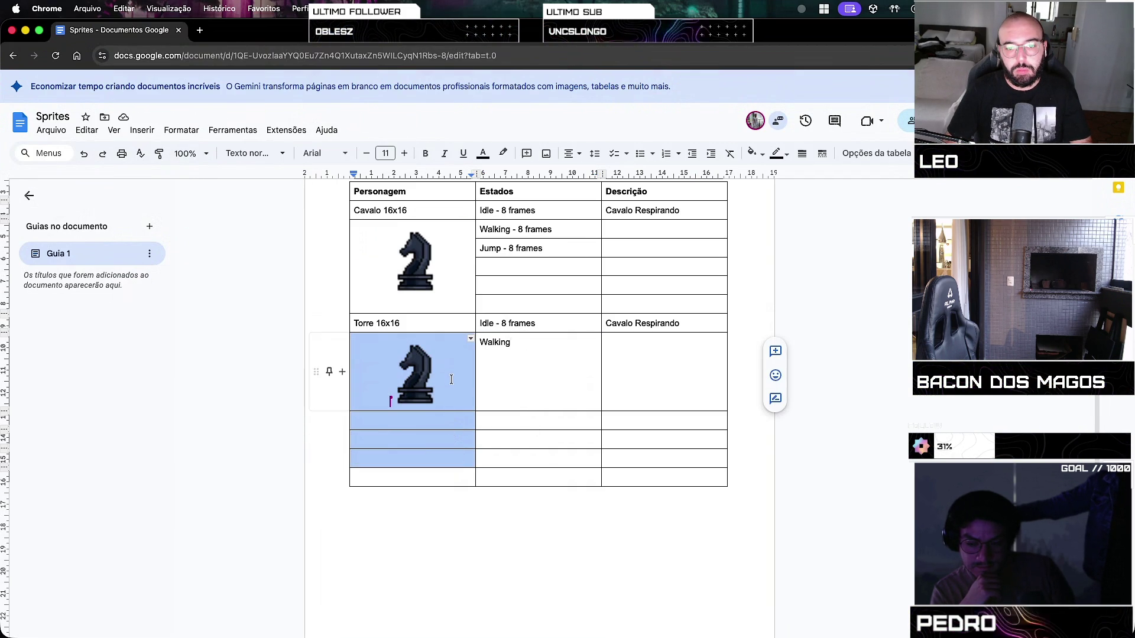
right_click(455, 478)
click(538, 302)
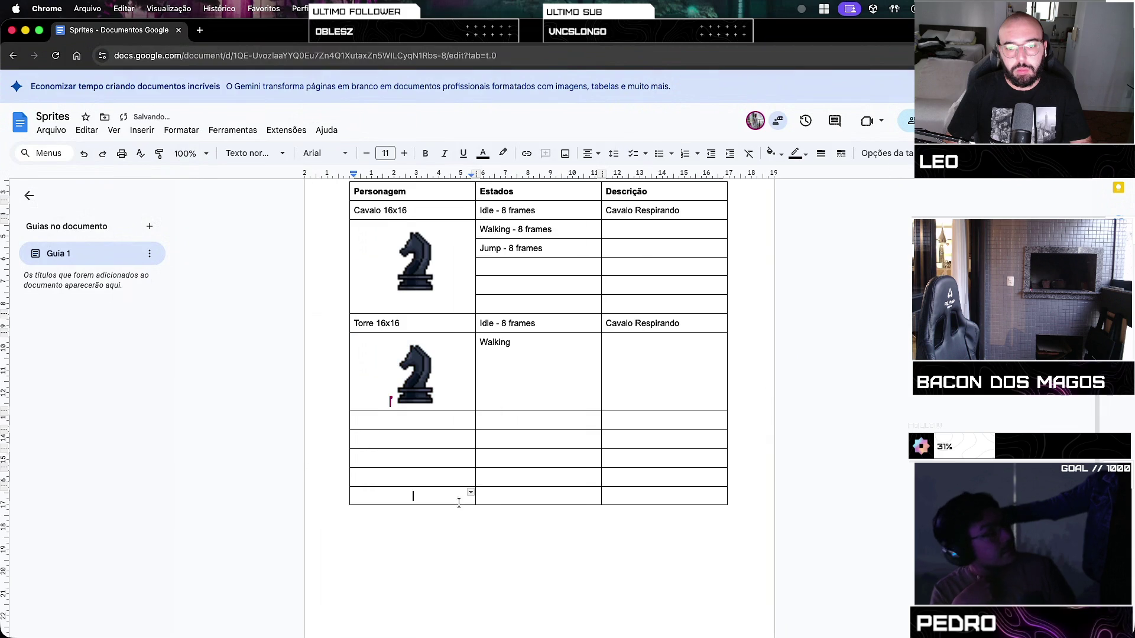
right_click(456, 496)
click(538, 301)
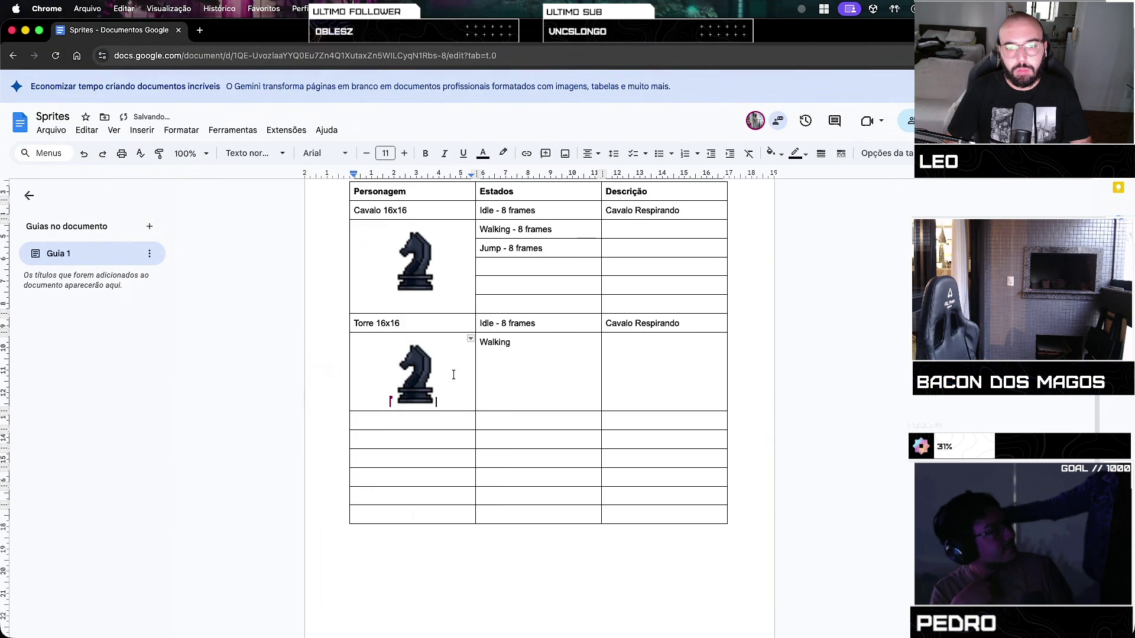
Select the Torre image cell and the four empty cells below it
drag(451, 373, 460, 455)
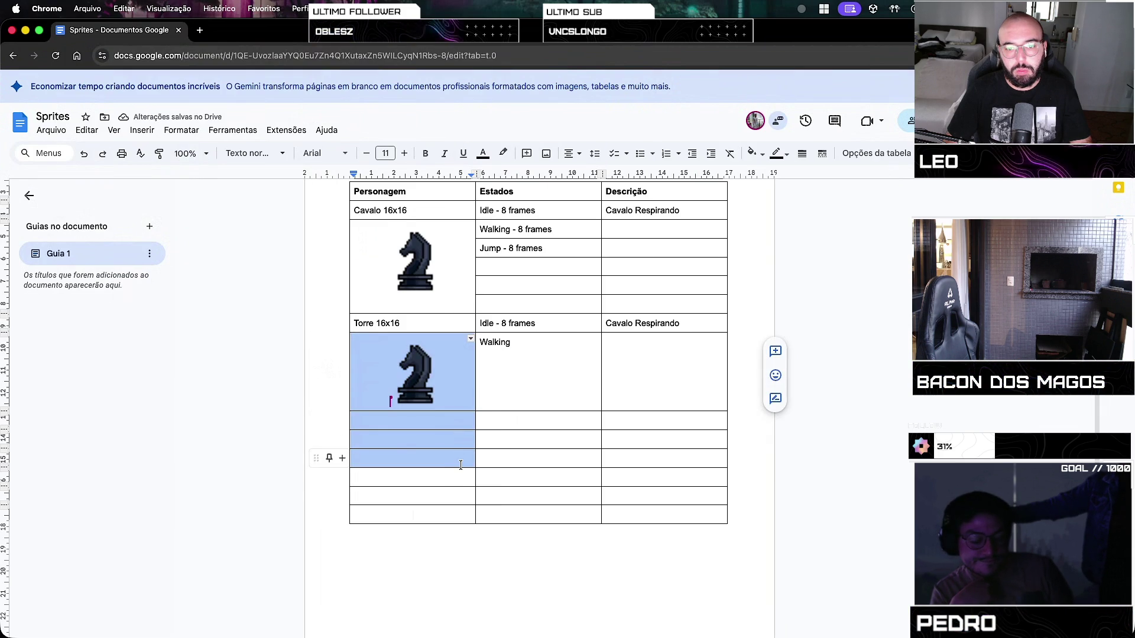
right_click(460, 465)
click(444, 396)
drag(444, 396, 449, 480)
right_click(455, 291)
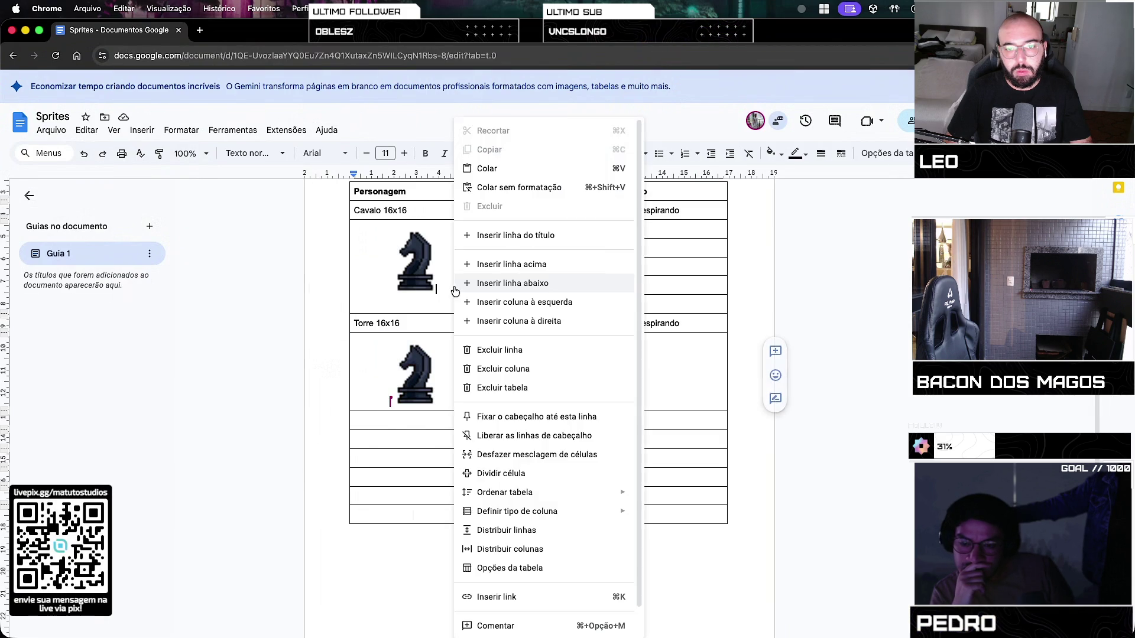
click(473, 286)
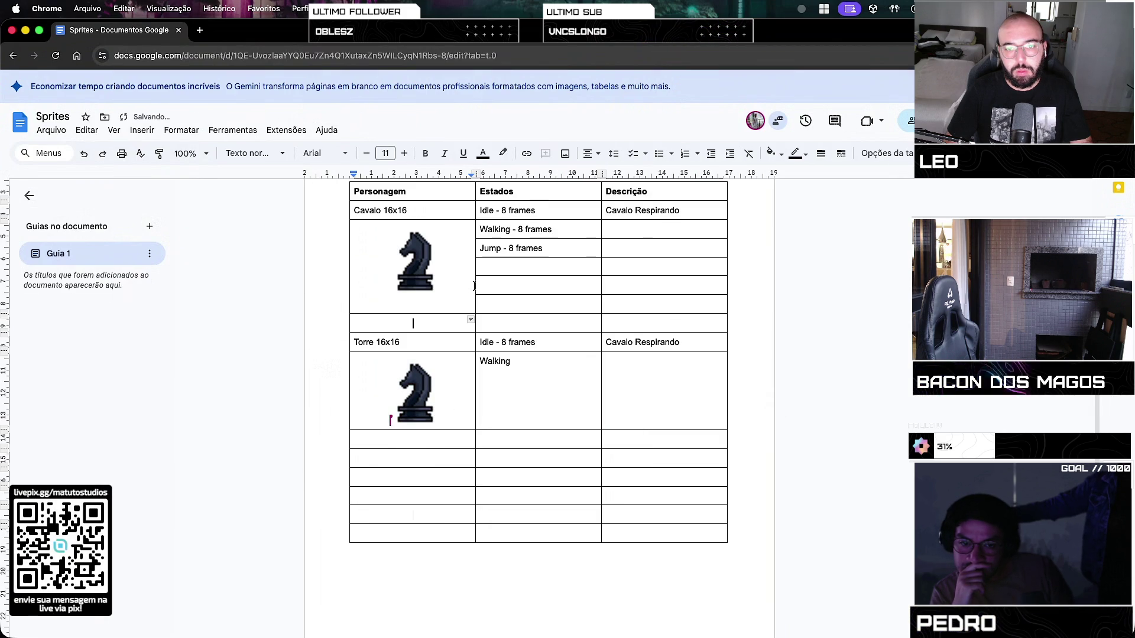
key(super+z)
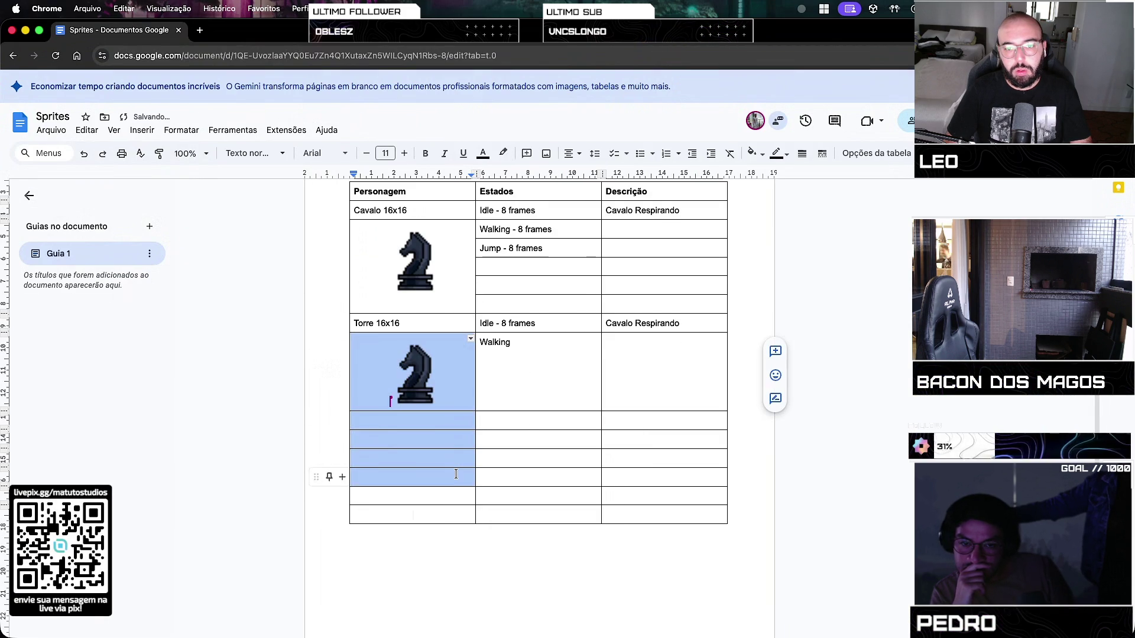
drag(438, 378, 456, 474)
right_click(456, 475)
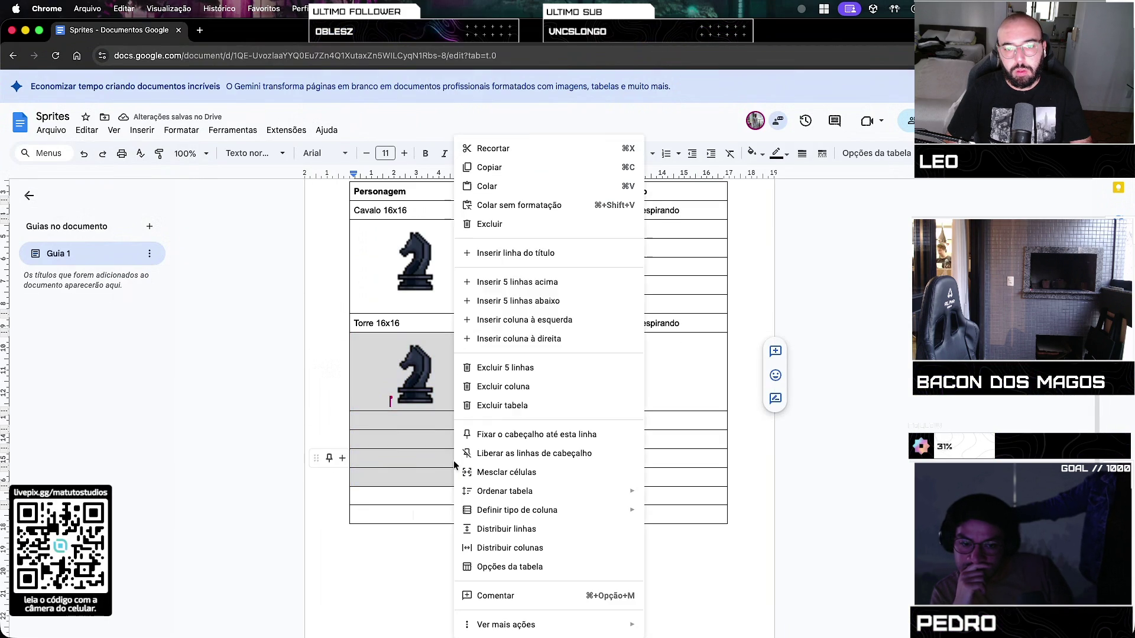
Merge the selected Torre image cells, keeping the knight image in place
click(515, 484)
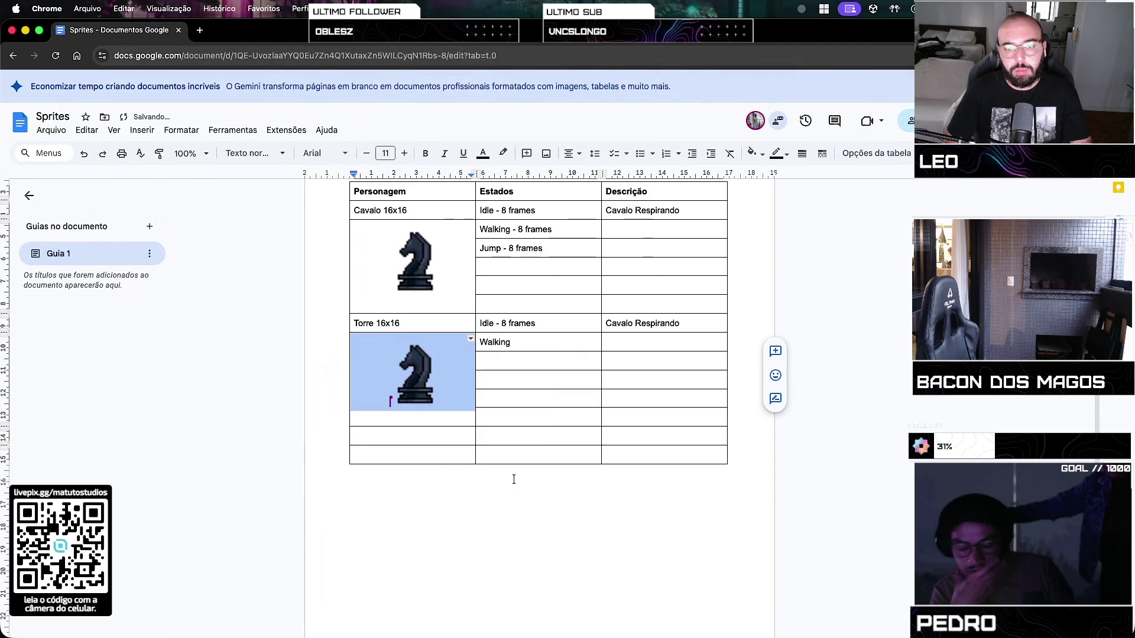
click(501, 438)
click(433, 438)
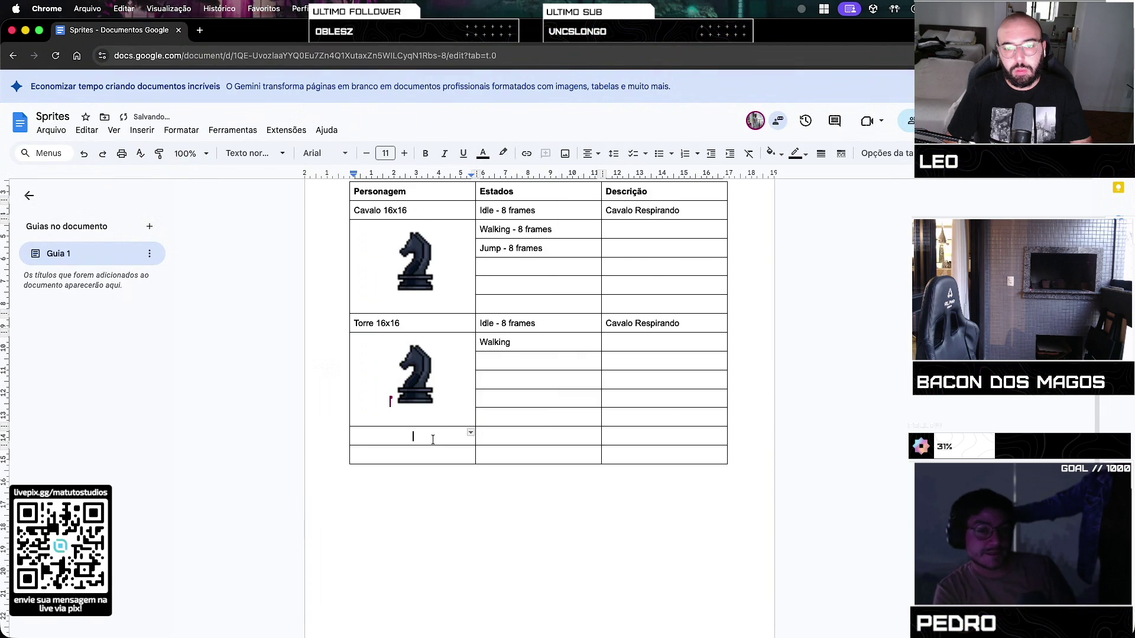
click(403, 366)
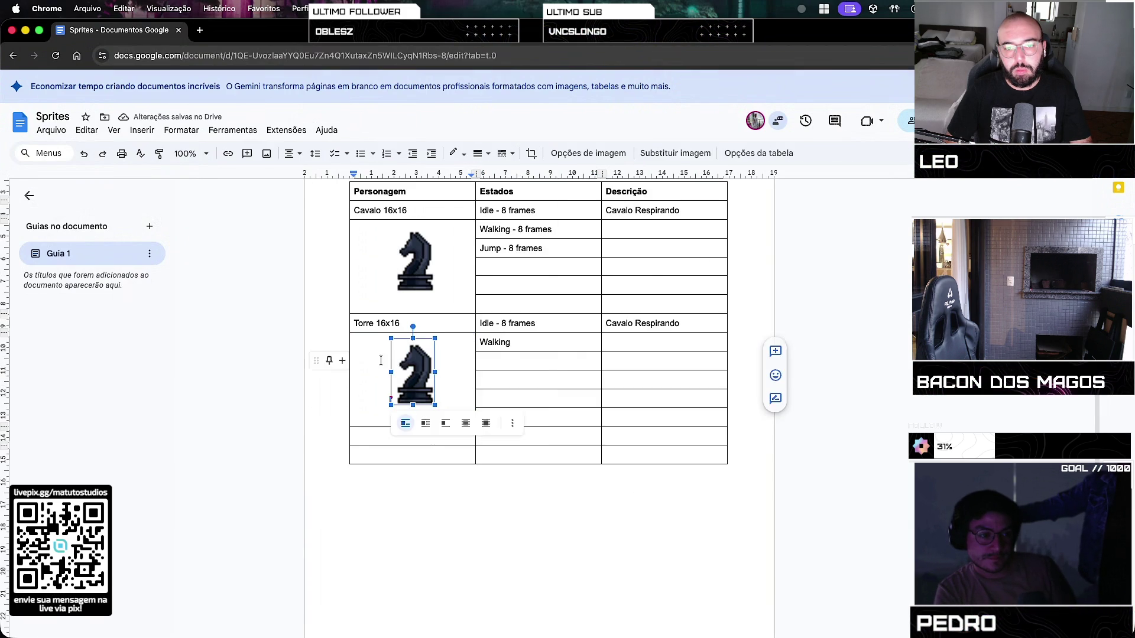
drag(403, 367, 524, 374)
drag(399, 339, 354, 330)
click(357, 323)
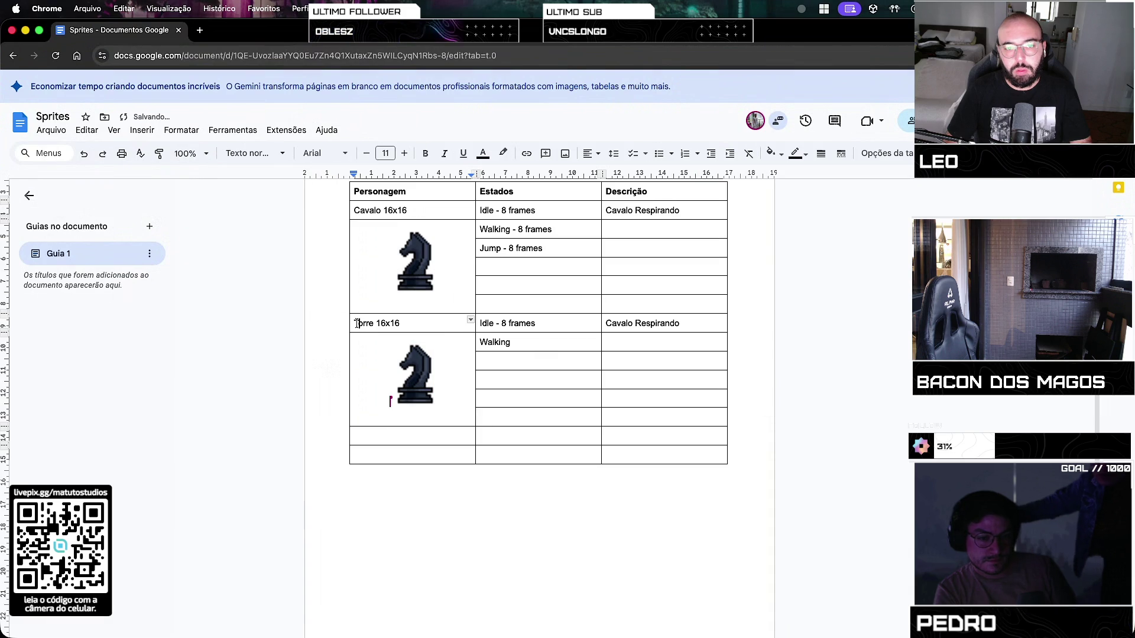
Copy the Torre block and paste two duplicates at the bottom of the table
mouse_move(357, 323)
mouse_down()
mouse_move(696, 380)
mouse_move(691, 416)
mouse_up()
key(ctrl+c)
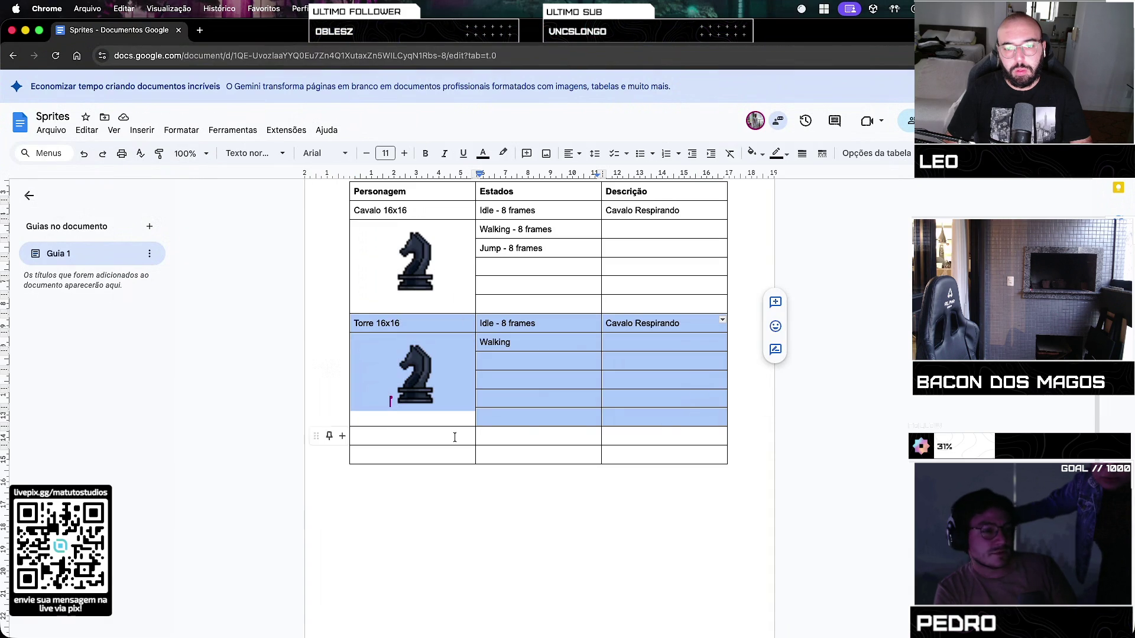
click(355, 436)
key(ctrl+v)
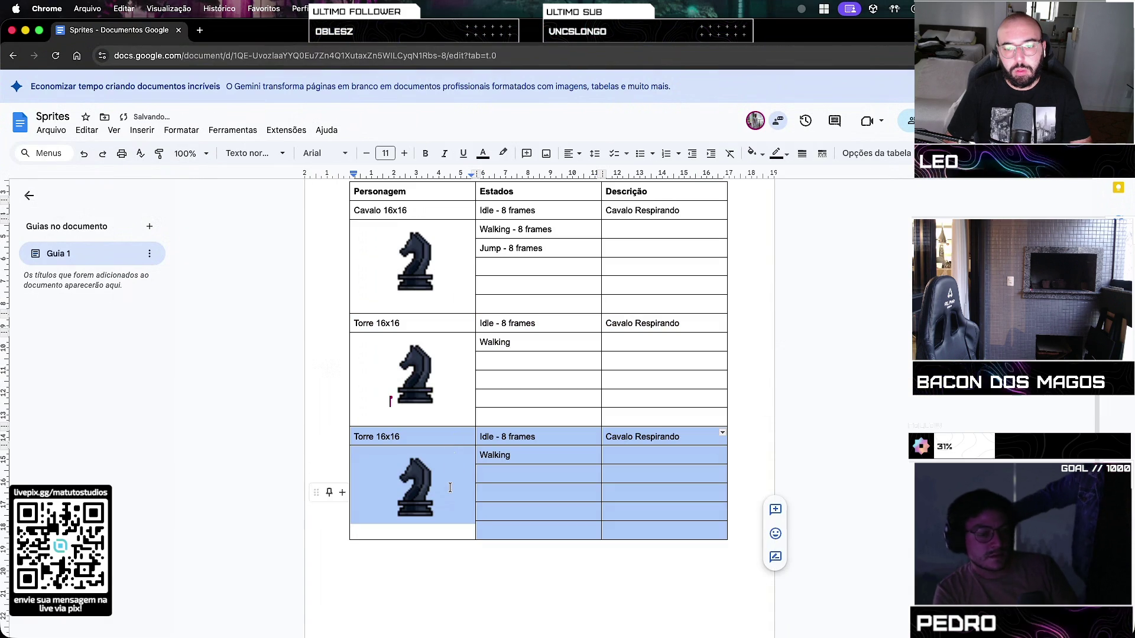
click(438, 530)
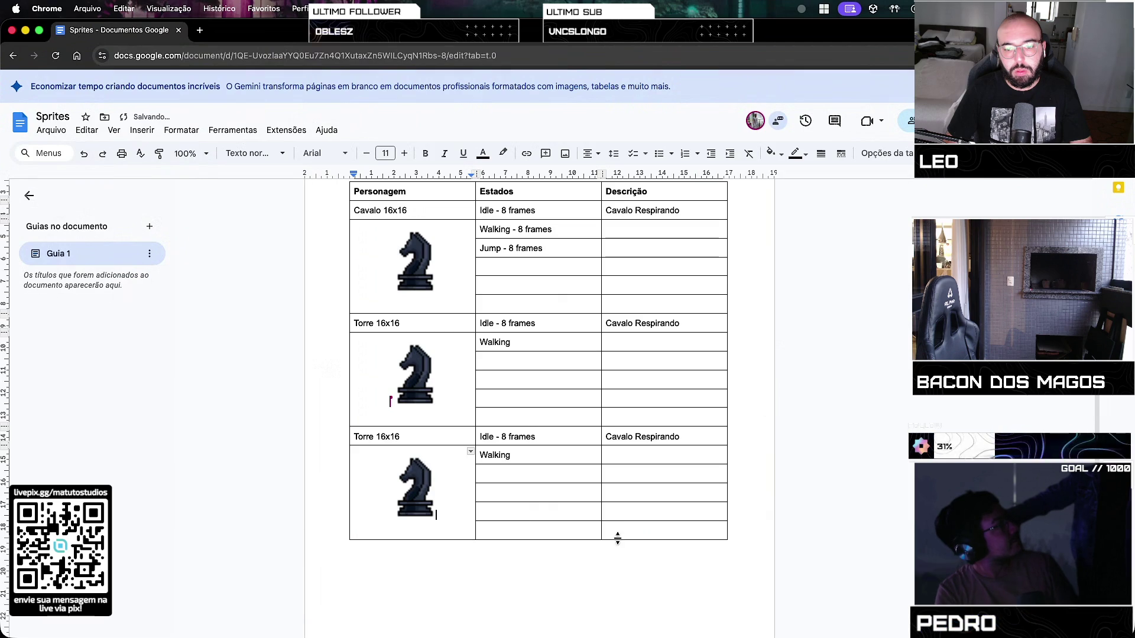
right_click(544, 529)
click(631, 309)
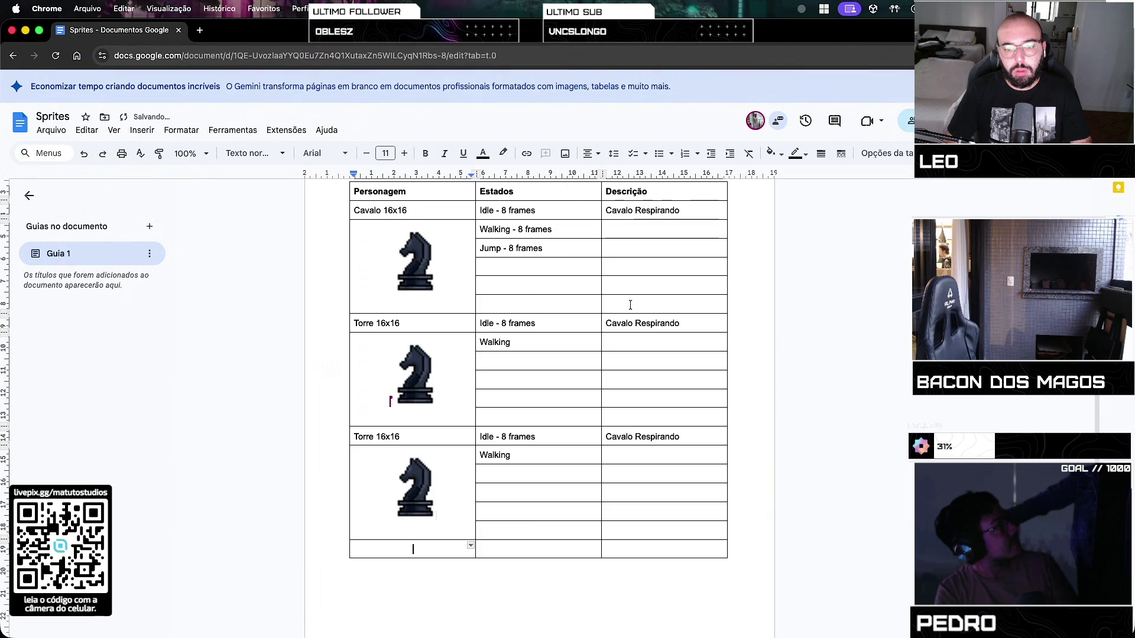
key(cmd+v)
scroll(534, 438, down, 2)
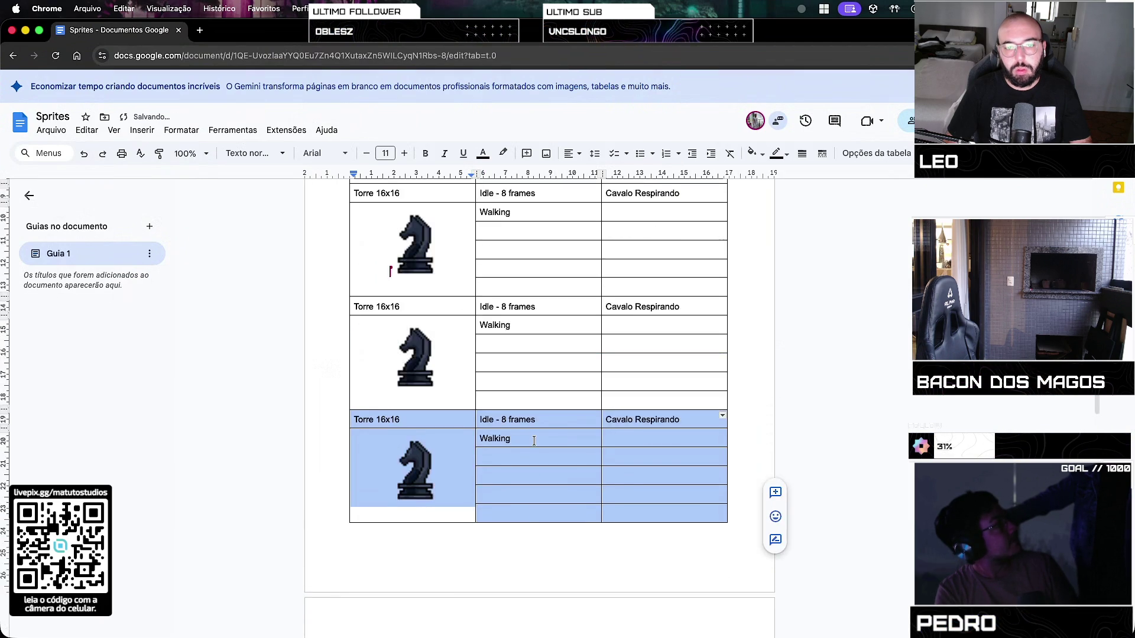
scroll(534, 440, down, 5)
scroll(534, 440, up, 13)
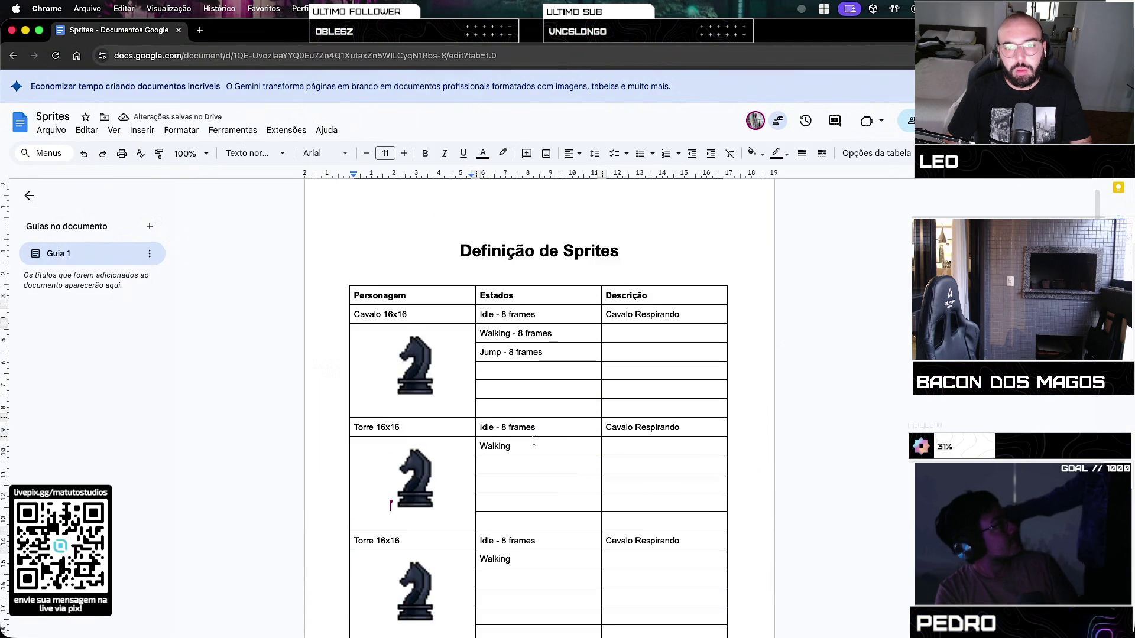
scroll(534, 441, down, 6)
click(489, 425)
Set the Personagem and Estados columns' text size to 10
click(414, 384)
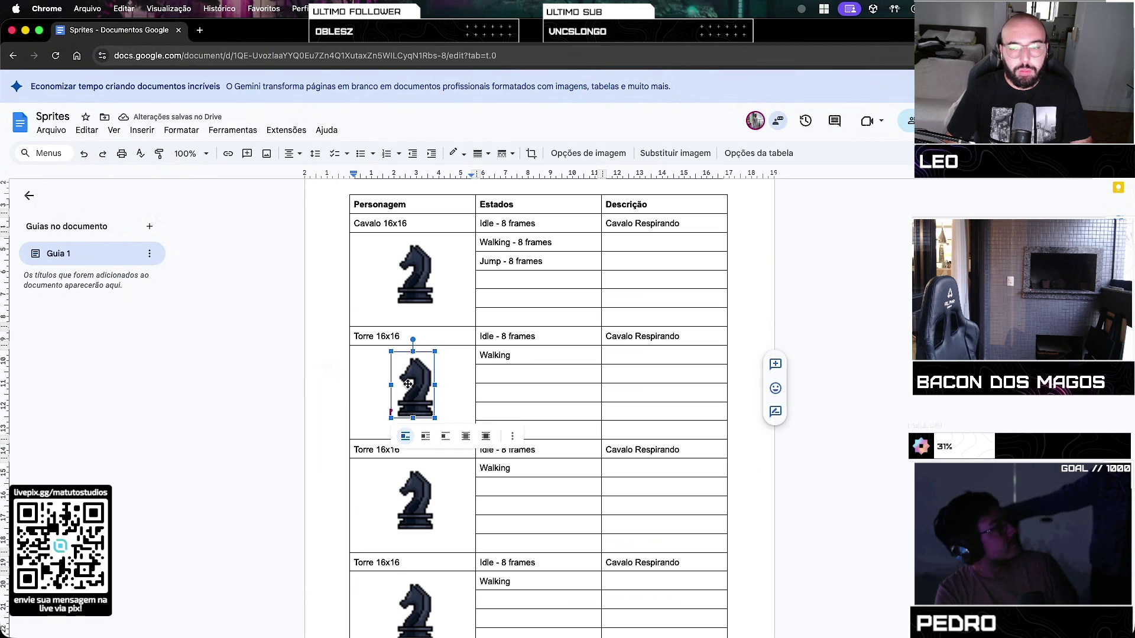
mouse_move(353, 202)
mouse_down()
mouse_move(557, 438)
mouse_move(567, 532)
mouse_move(609, 591)
mouse_move(608, 527)
mouse_up()
click(366, 153)
click(367, 153)
click(367, 154)
click(404, 153)
click(404, 153)
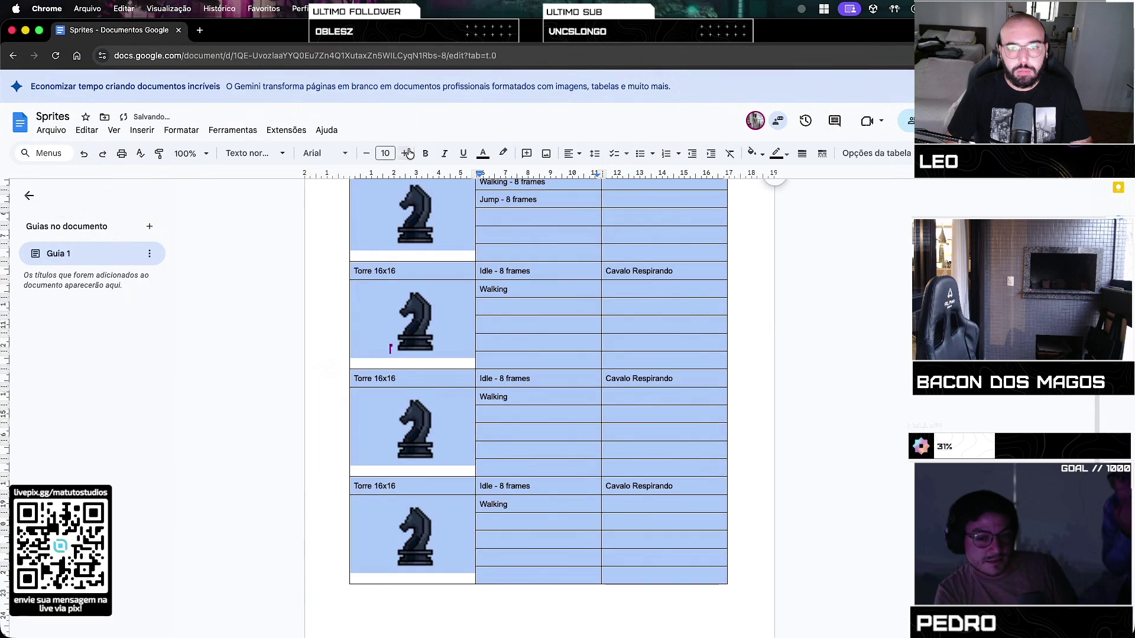
Delete the knight picture from the first Torre block
click(426, 354)
scroll(427, 353, up, 4)
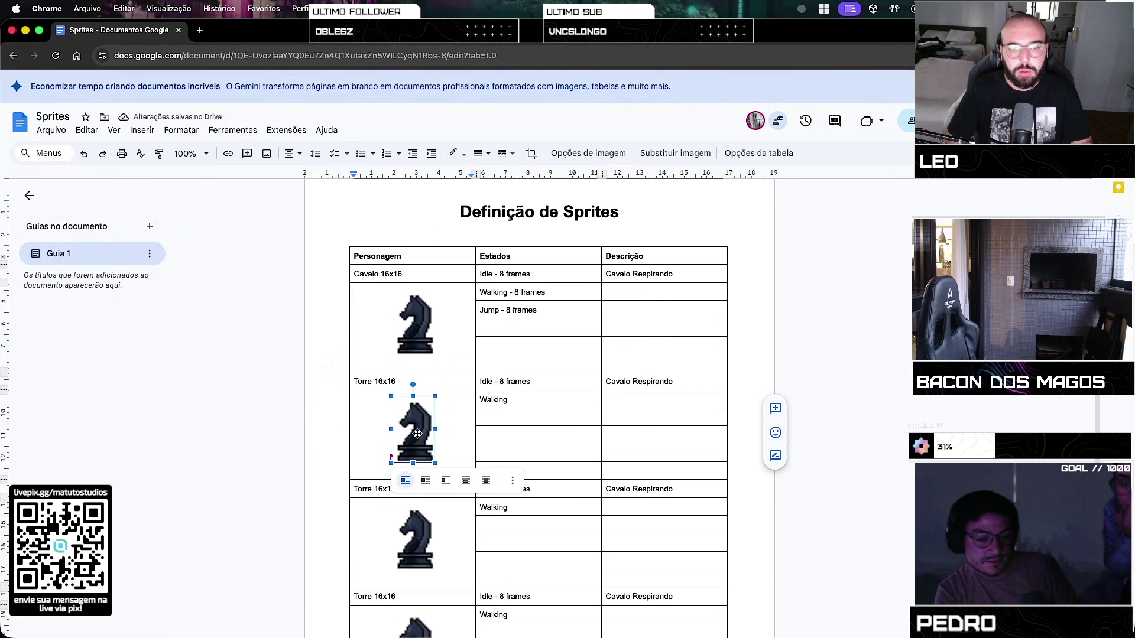
key(Delete)
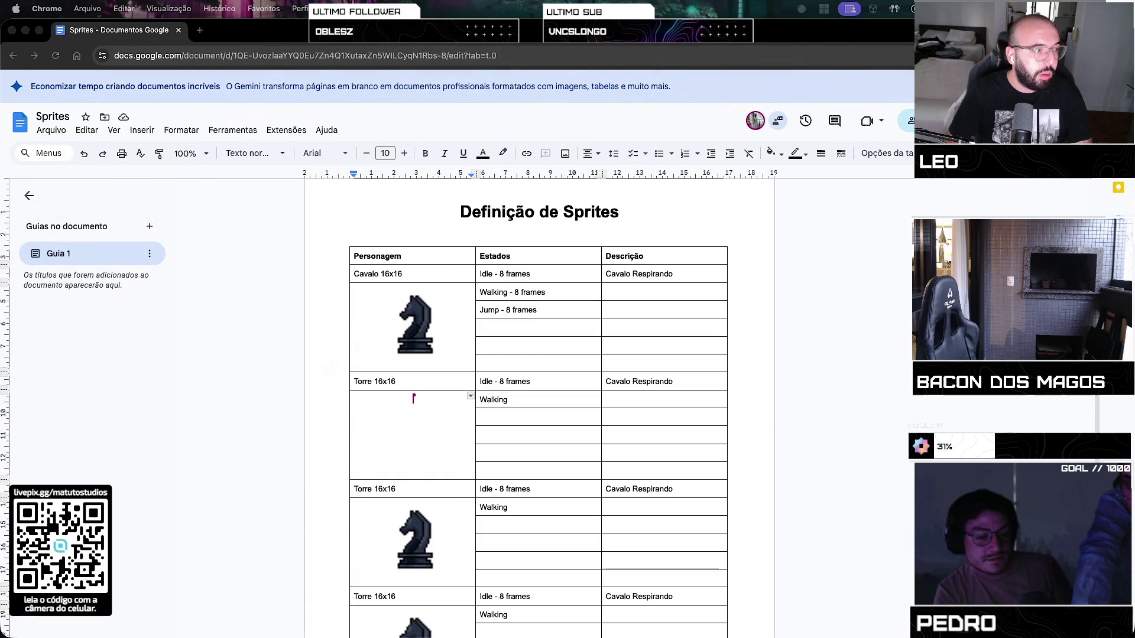
Place an enlarged rook picture in the Torre cell and delete the next knight picture
click(393, 412)
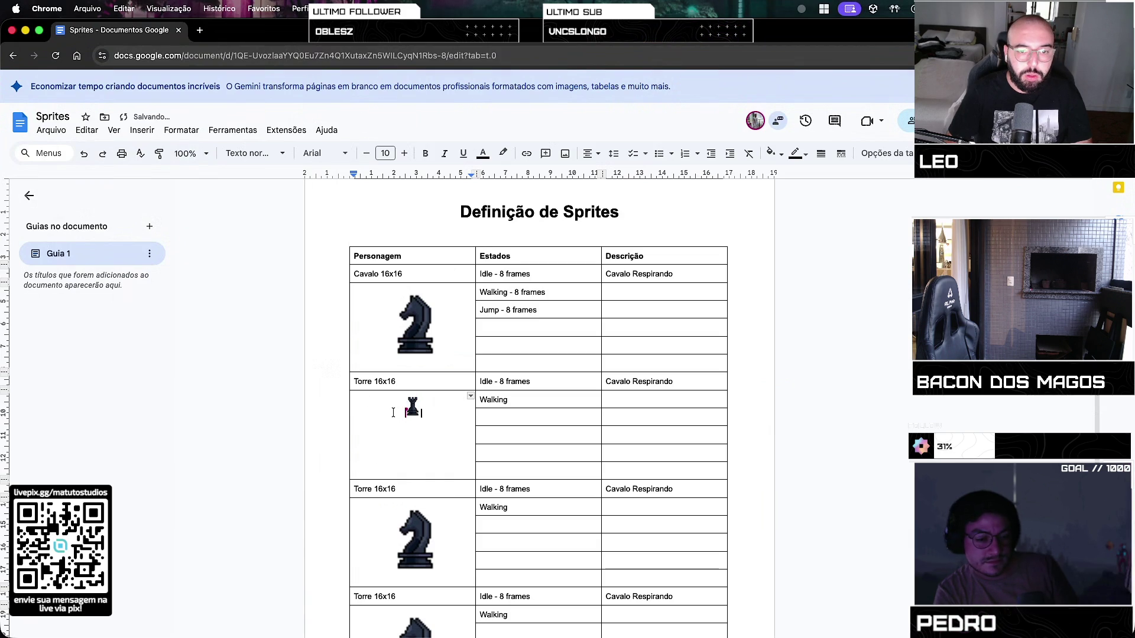
click(413, 406)
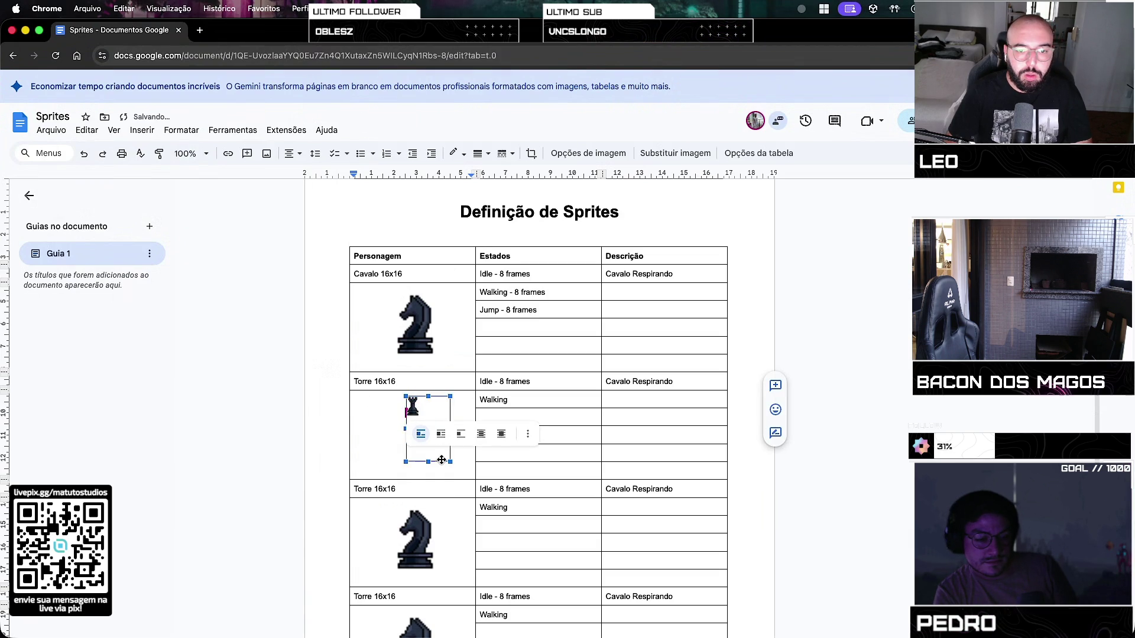
drag(441, 460, 438, 467)
click(415, 539)
key(Delete)
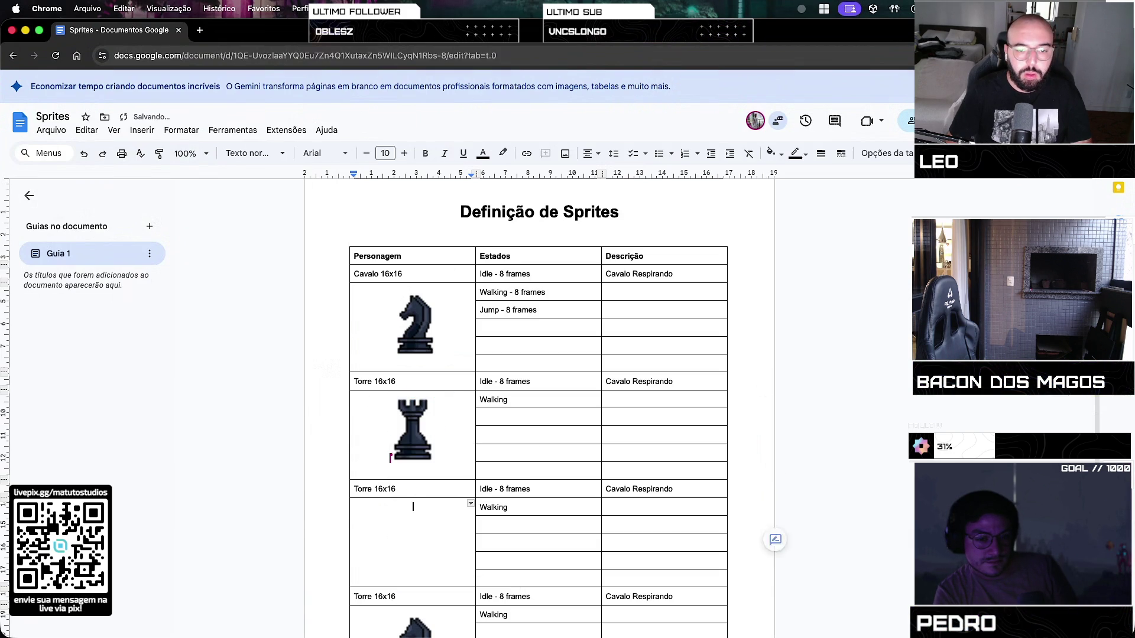
Add an enlarged king picture to the emptied cell and delete the last knight picture
scroll(221, 443, down, 3)
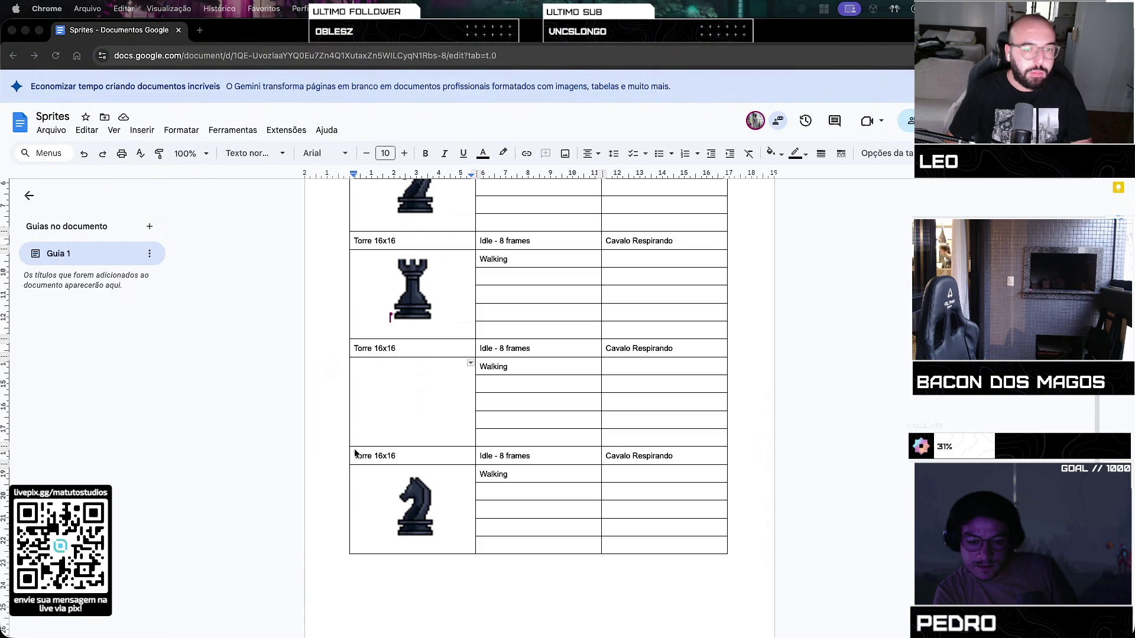
click(384, 376)
click(418, 382)
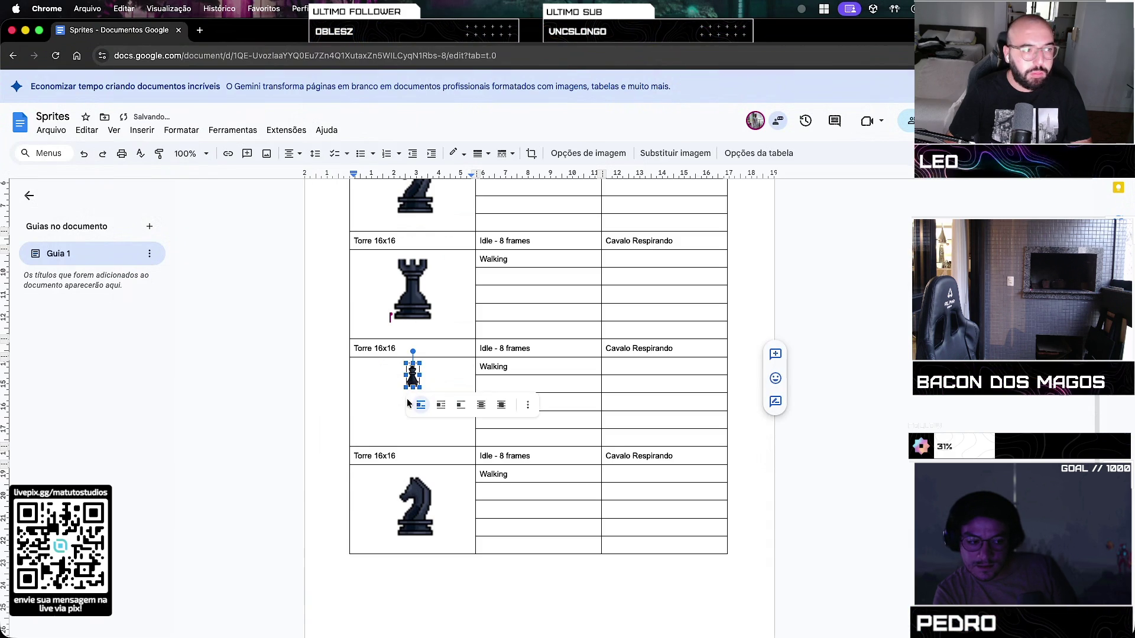
drag(403, 396, 393, 432)
click(408, 499)
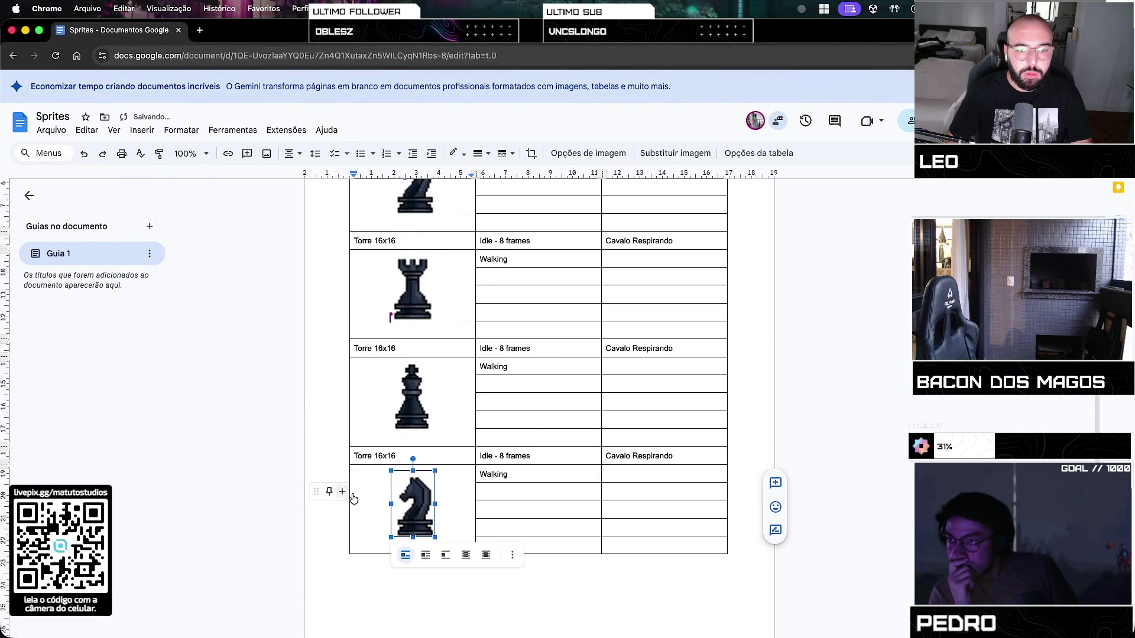
key(BackSpace)
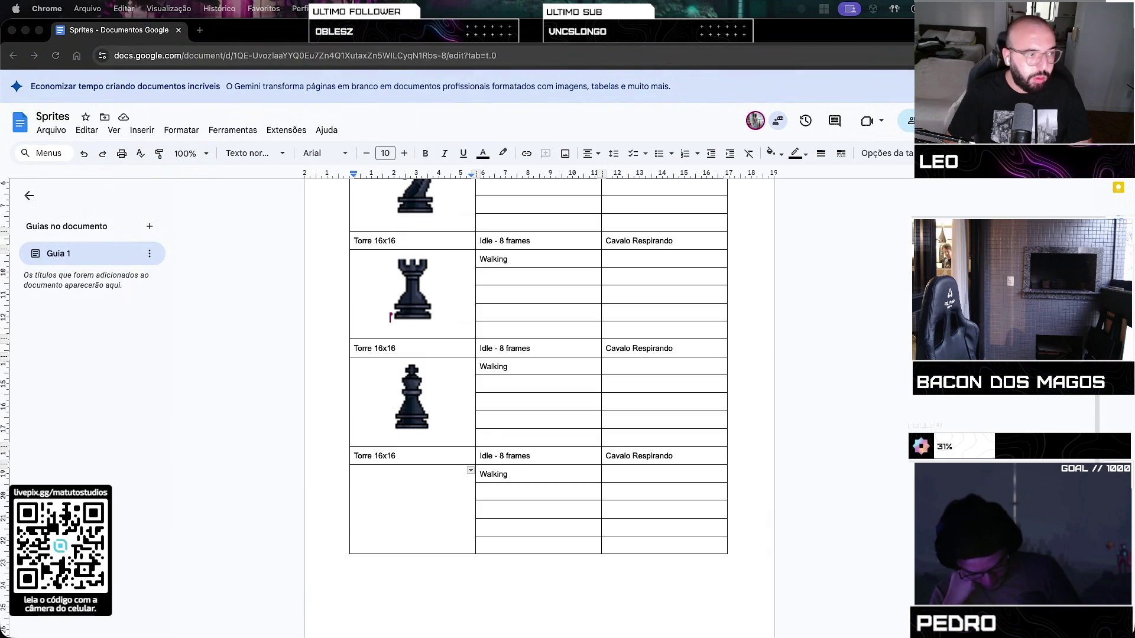
Paste the queen picture into the last image cell, enlarged to fill it
click(392, 481)
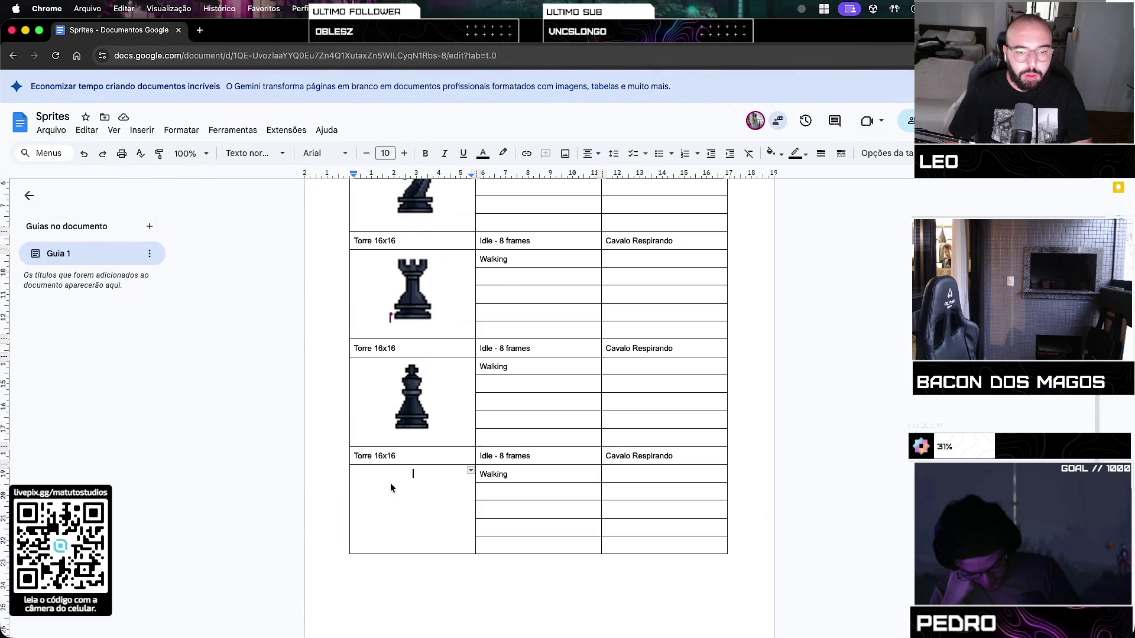
key(super+v)
click(413, 482)
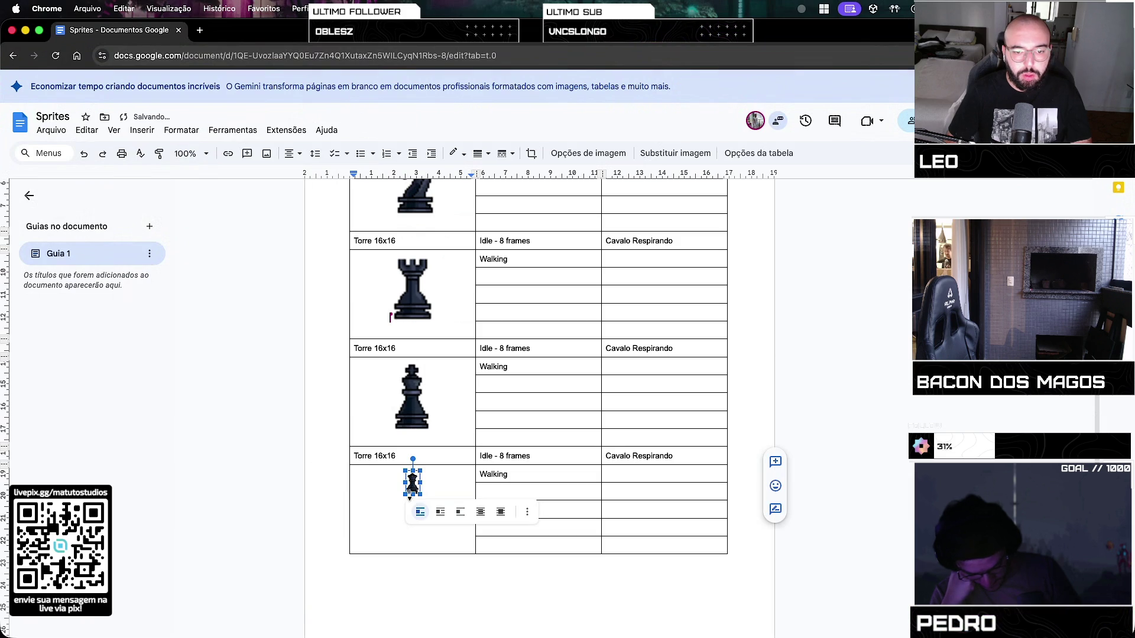
drag(371, 530, 341, 518)
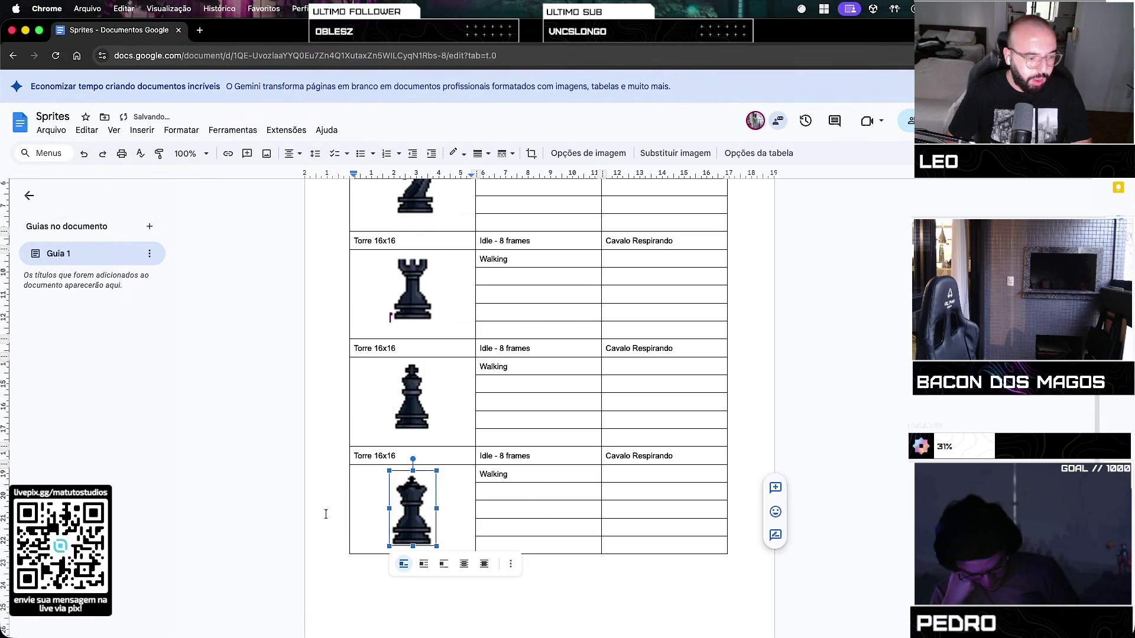
double_click(358, 348)
Rename the third and fourth blocks Rei and Rainha
scroll(355, 414, up, 2)
scroll(356, 413, up, 2)
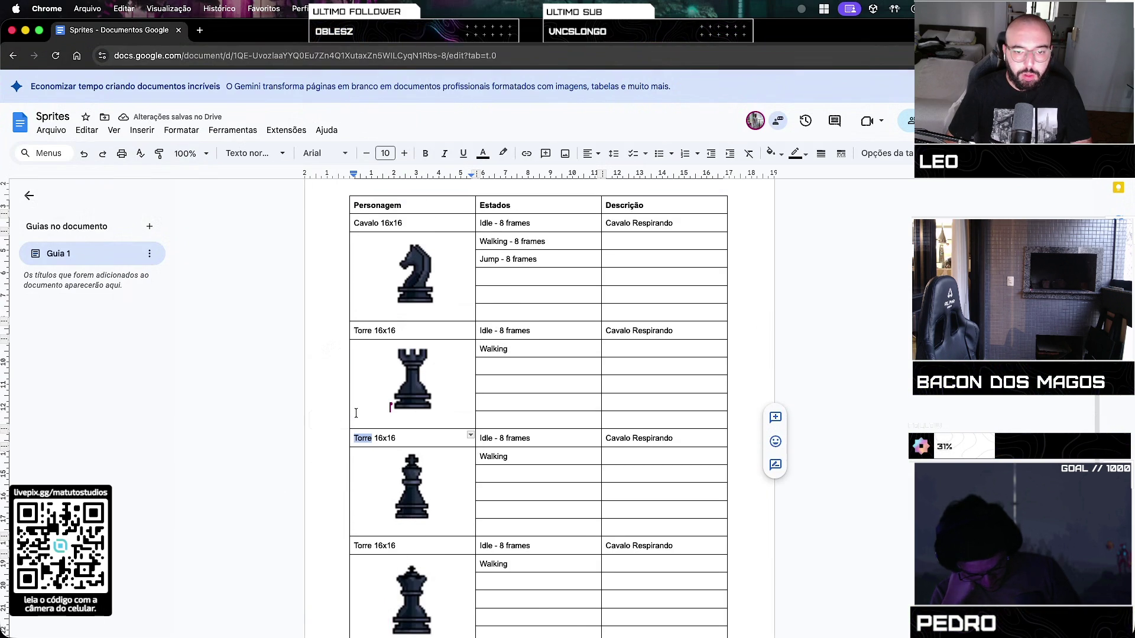
scroll(356, 413, down, 1)
scroll(355, 413, down, 2)
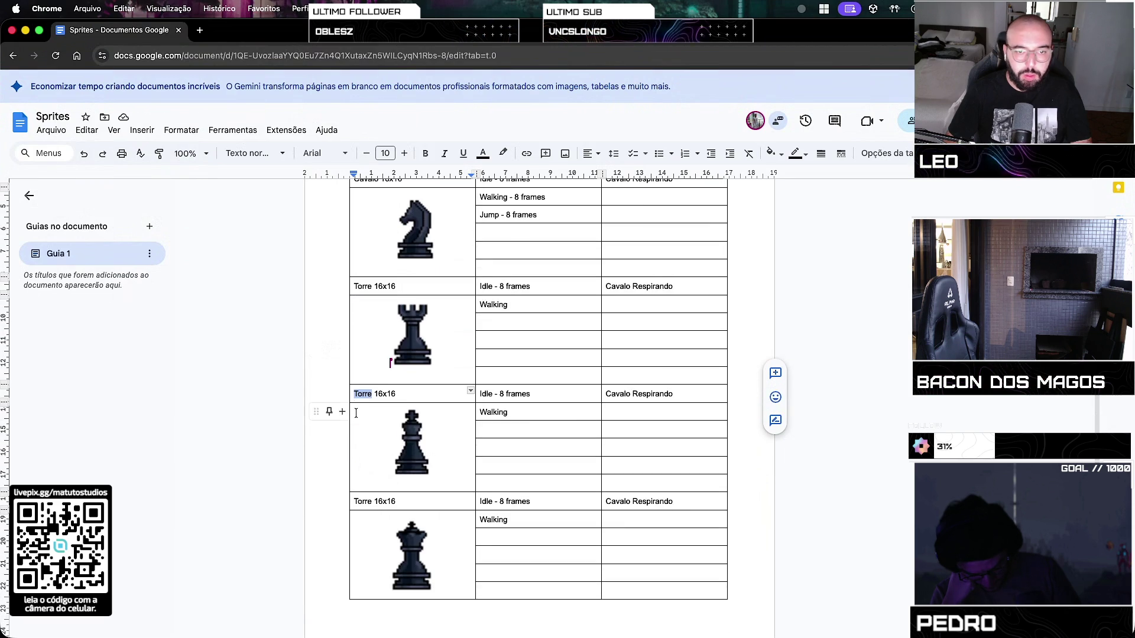
text(Rei)
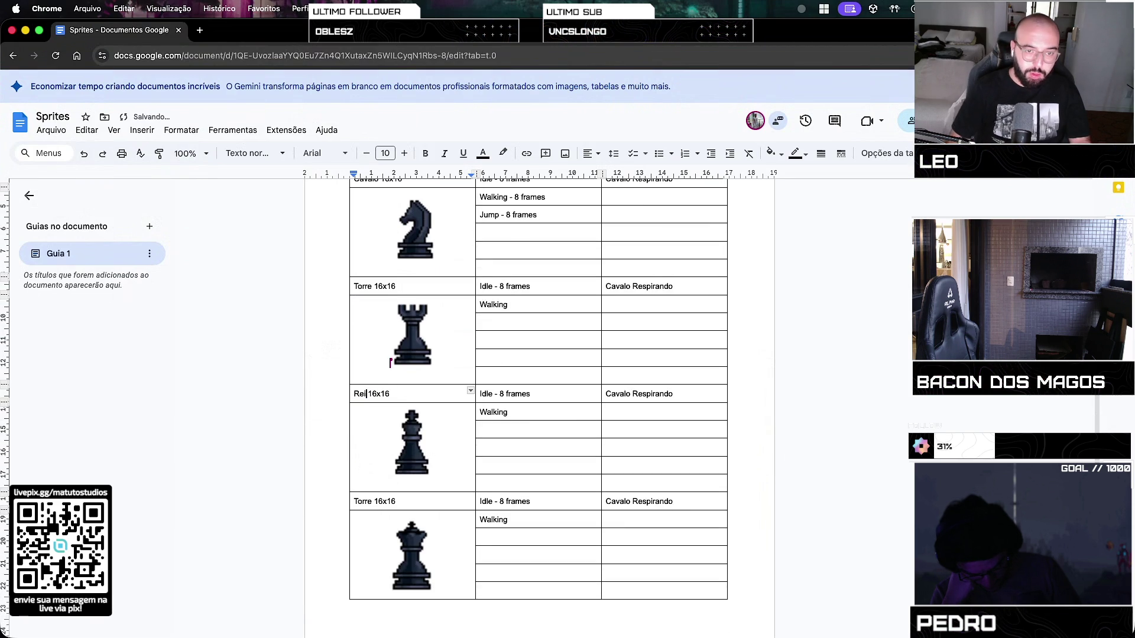
text(ai)
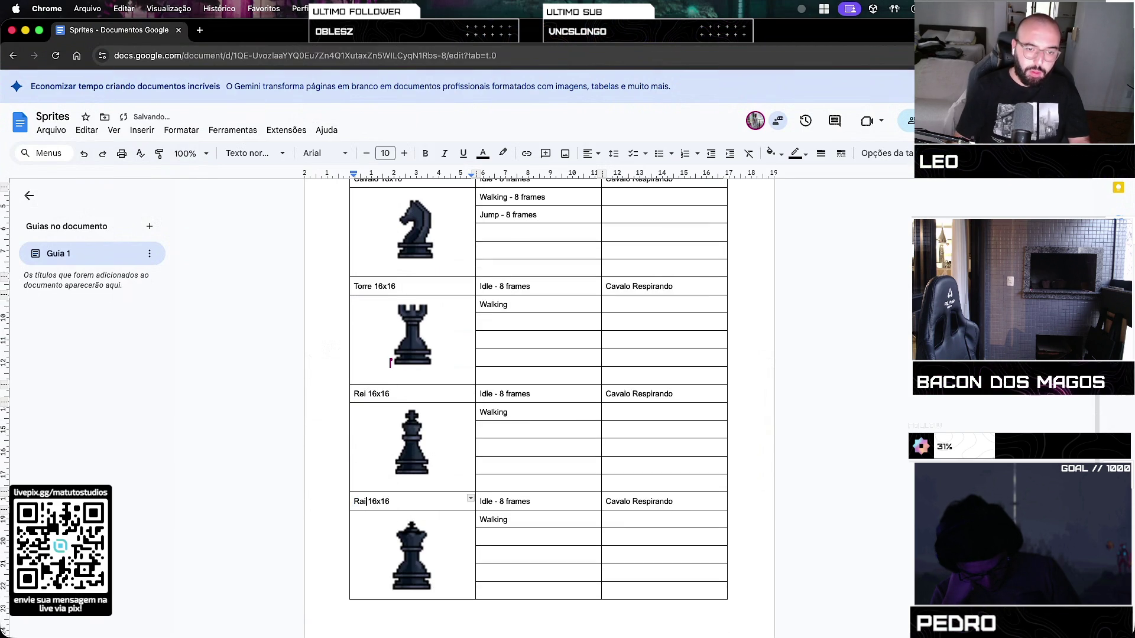
text(nha)
click(609, 465)
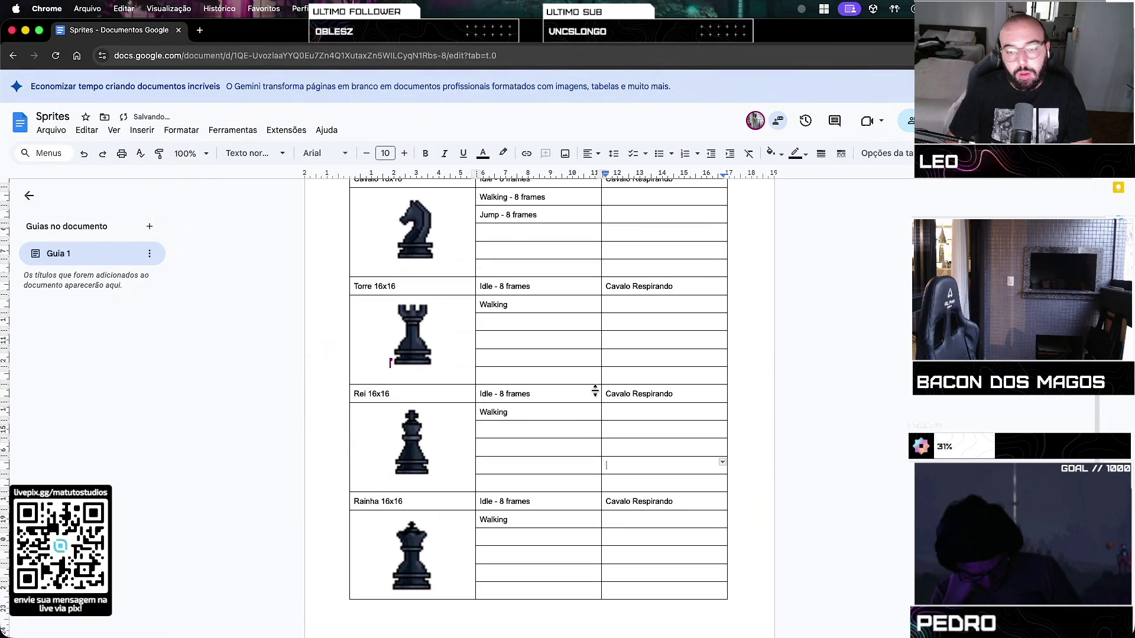
scroll(676, 395, up, 3)
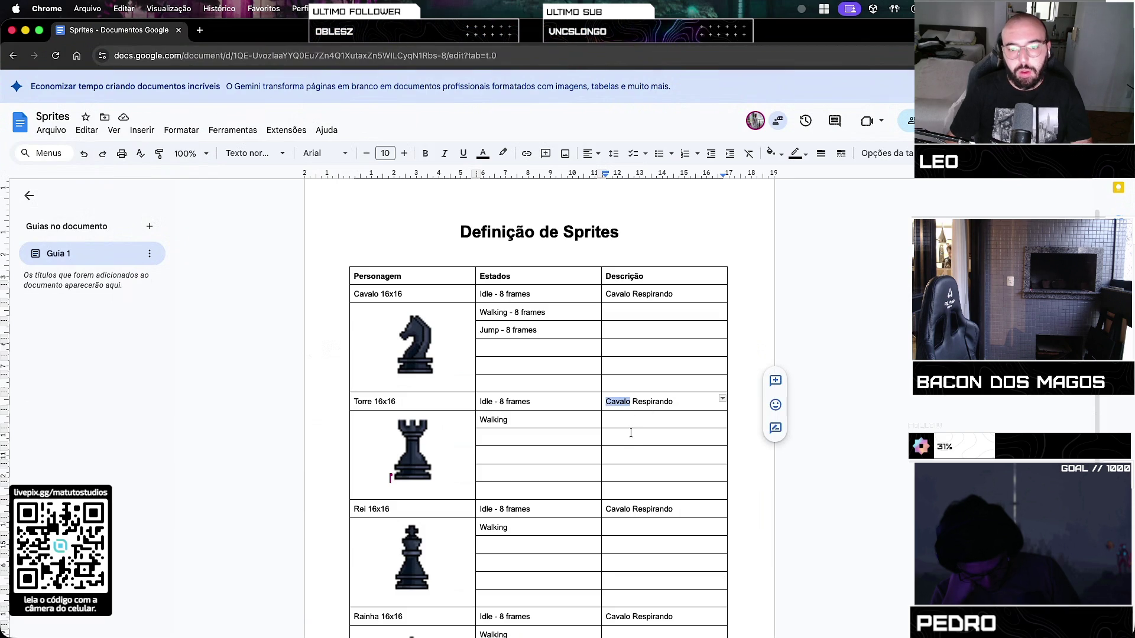
Change the Torre description to Nada and replace the Rei description with ??
drag(605, 402, 674, 402)
text(Nada)
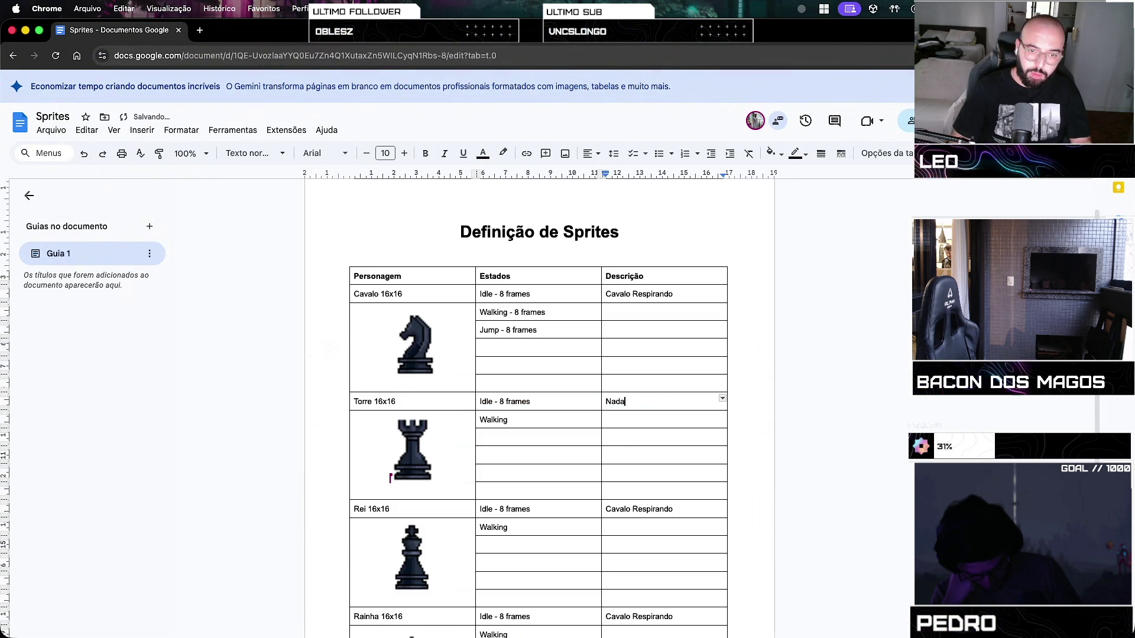
drag(603, 509, 667, 510)
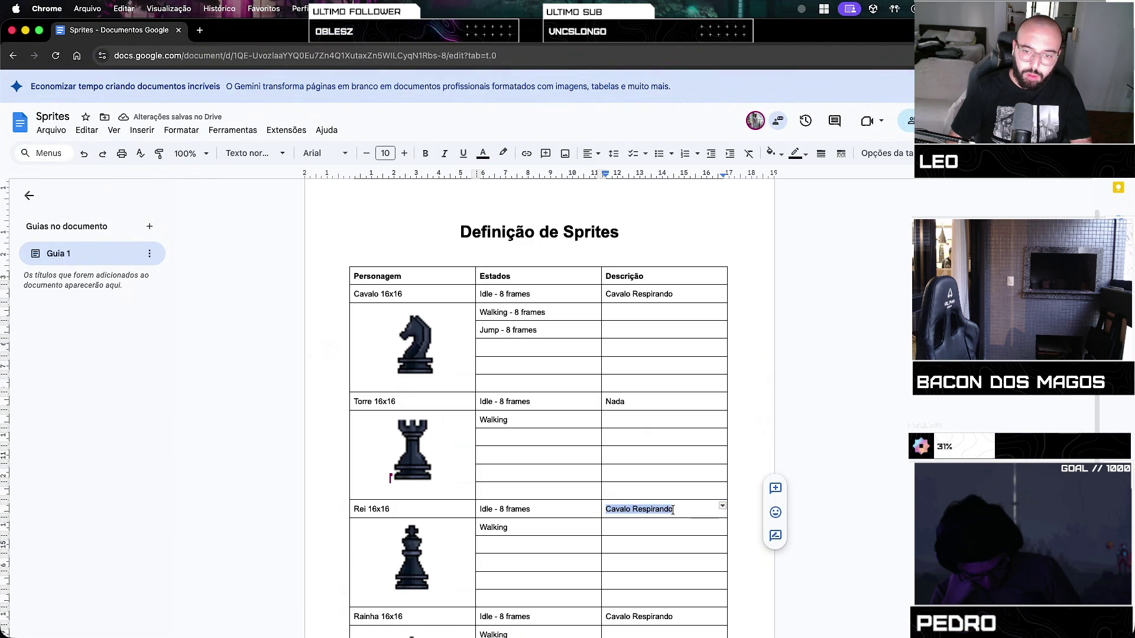
key(BackSpace)
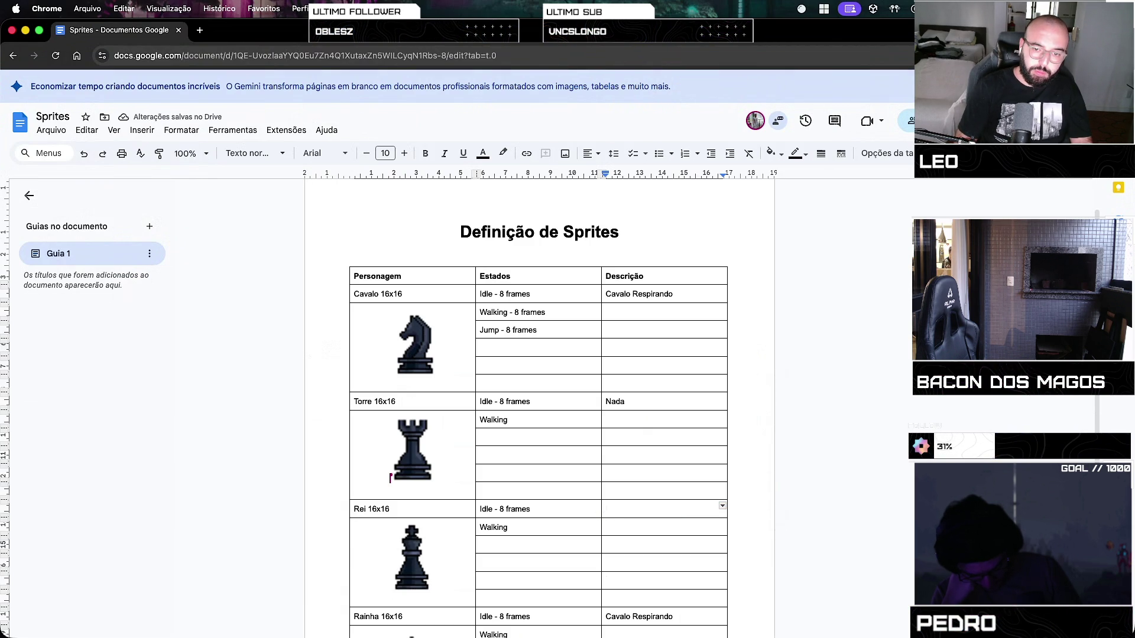
text(??)
scroll(528, 527, down, 3)
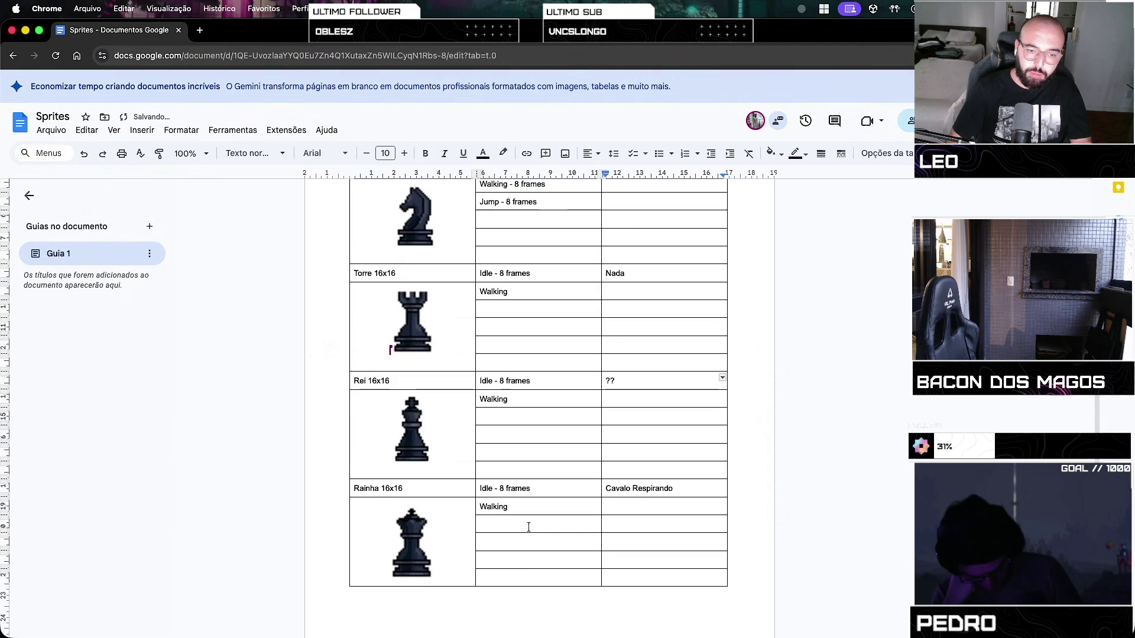
click(412, 541)
click(541, 541)
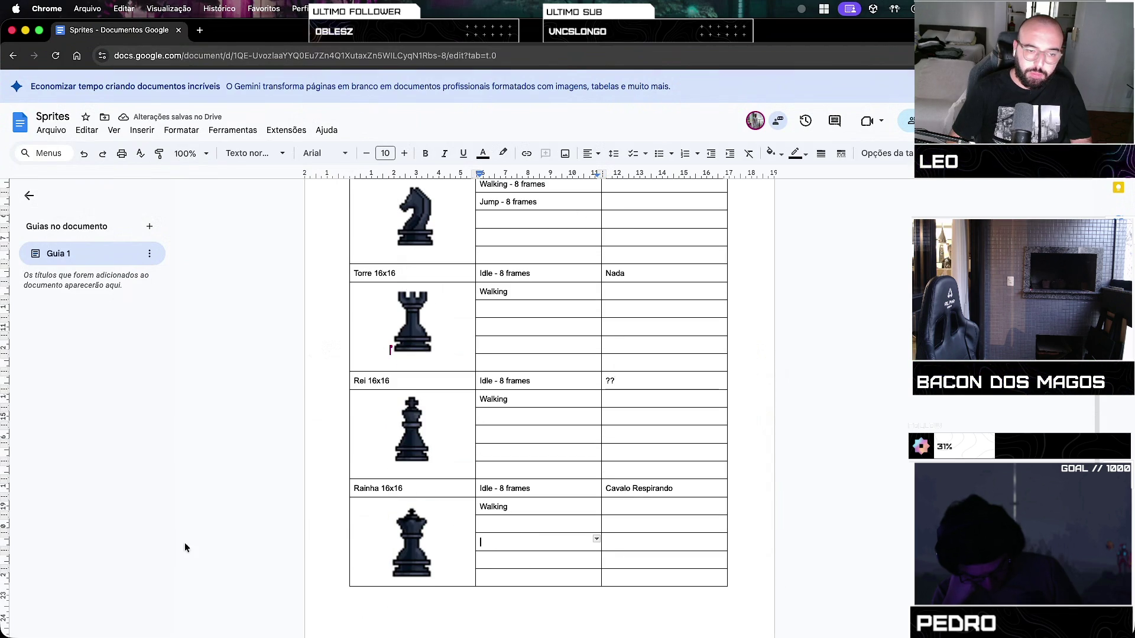
scroll(390, 559, up, 3)
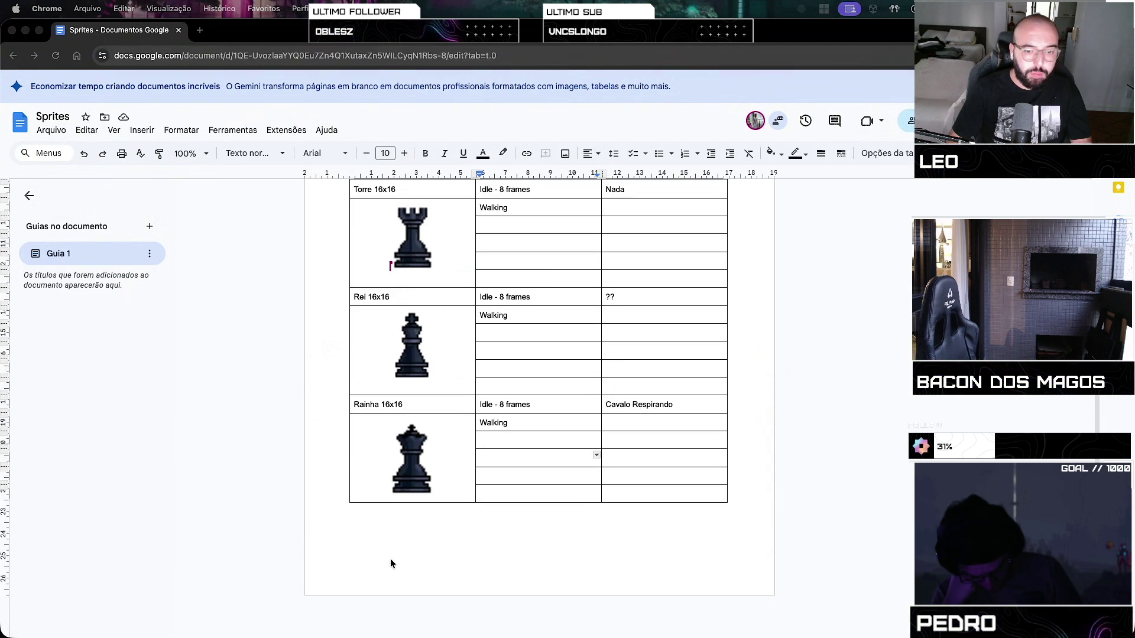
scroll(389, 535, down, 2)
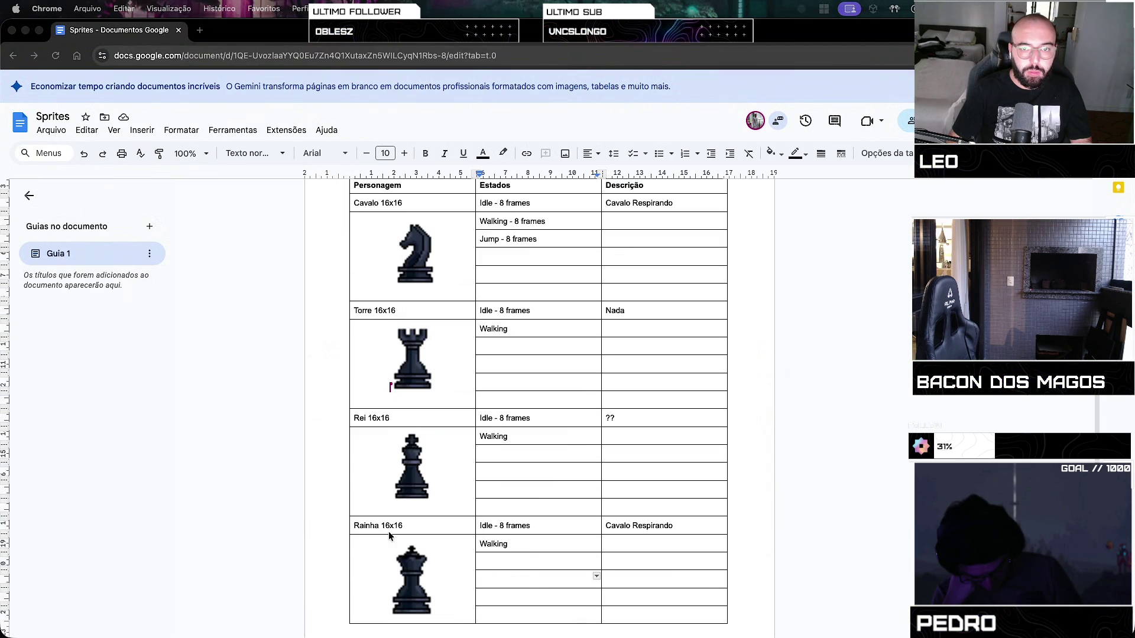